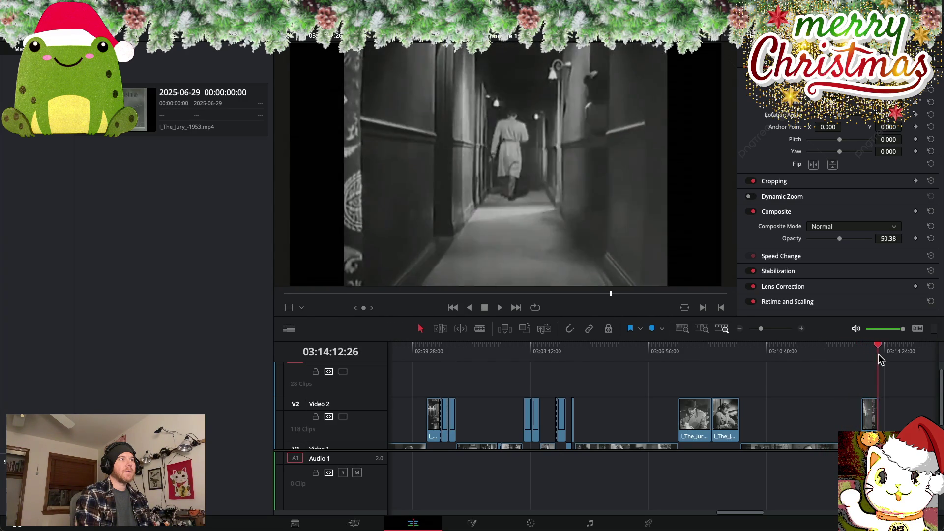
# Scrub through the later clips, then back through the early part of the edit
pyautogui.hscroll(5, 875, 355)
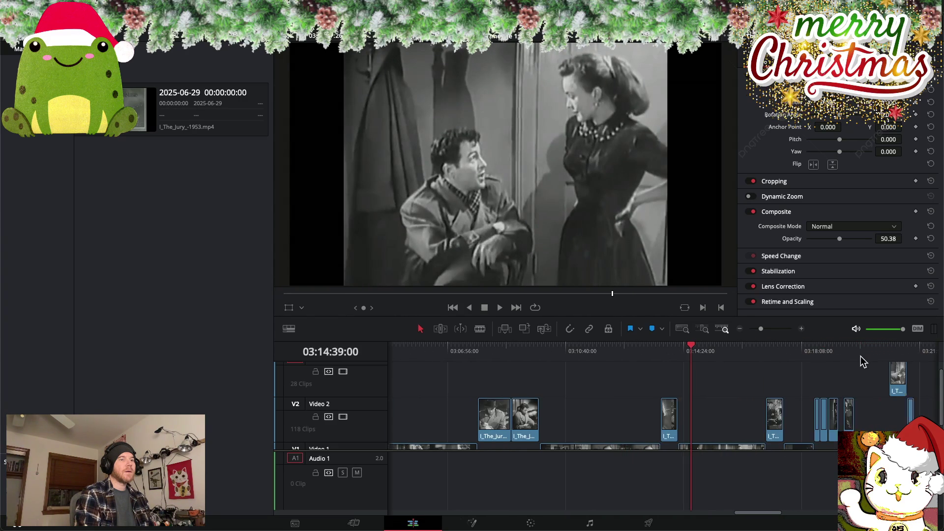
pyautogui.moveTo(683, 348); pyautogui.dragTo(876, 352)
pyautogui.hscroll(5, 836, 354)
pyautogui.hscroll(3, 737, 355)
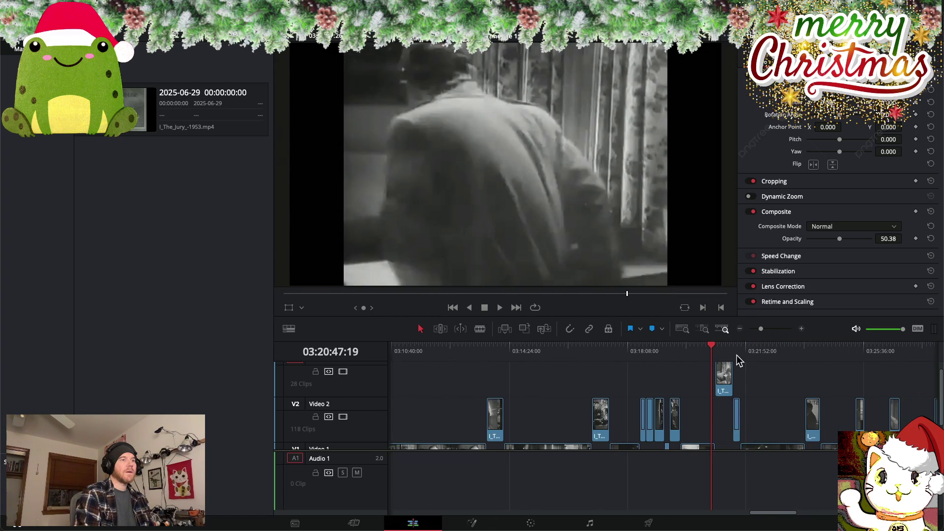
pyautogui.hscroll(3, 721, 357)
pyautogui.moveTo(639, 345); pyautogui.dragTo(787, 356)
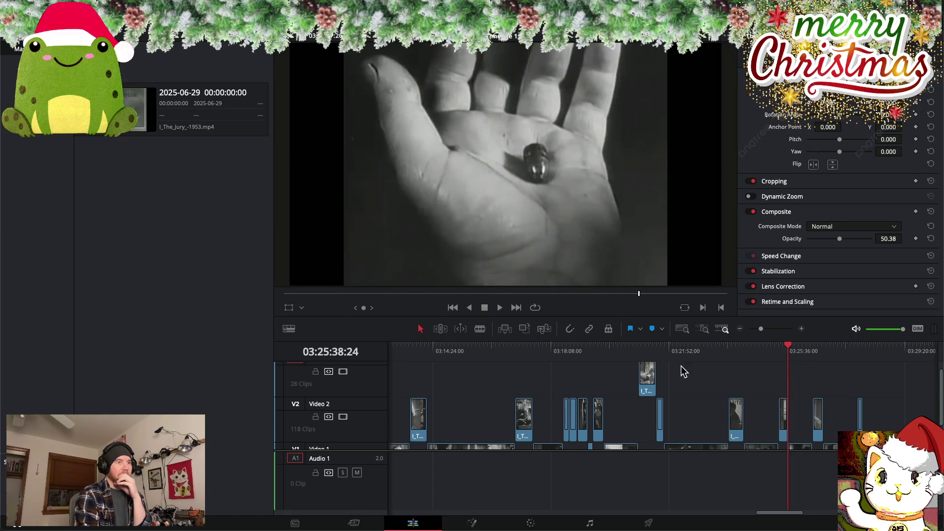
pyautogui.hscroll(-5, 685, 392)
pyautogui.hscroll(-5, 659, 391)
pyautogui.hscroll(-5, 638, 386)
pyautogui.hscroll(-5, 633, 386)
pyautogui.hscroll(-5, 629, 387)
pyautogui.hscroll(-5, 627, 388)
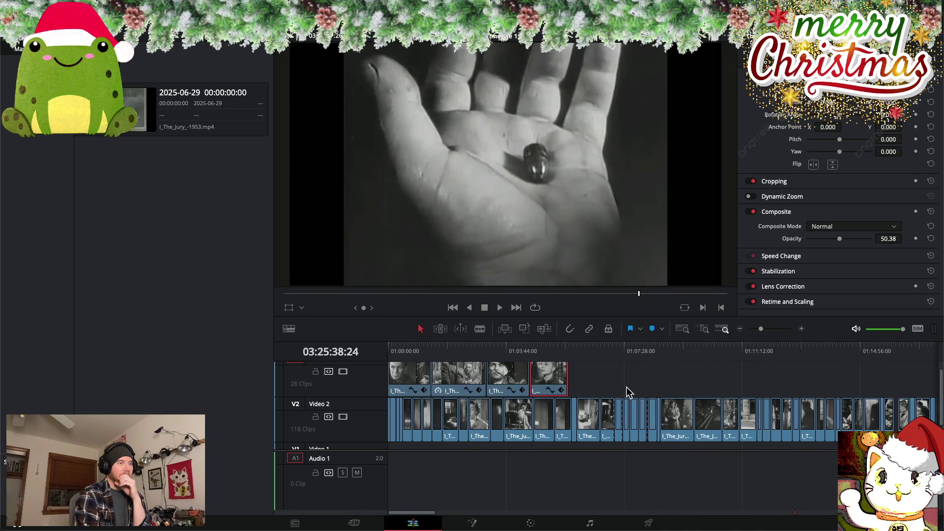
pyautogui.click(586, 349)
pyautogui.moveTo(585, 349)
pyautogui.mouseDown()
pyautogui.moveTo(799, 361)
pyautogui.moveTo(656, 359)
pyautogui.moveTo(633, 348)
pyautogui.moveTo(661, 350)
pyautogui.moveTo(660, 343)
pyautogui.mouseUp()
# Find the hand-with-bullet shot on the Video 2 clip
pyautogui.hscroll(5, 786, 365)
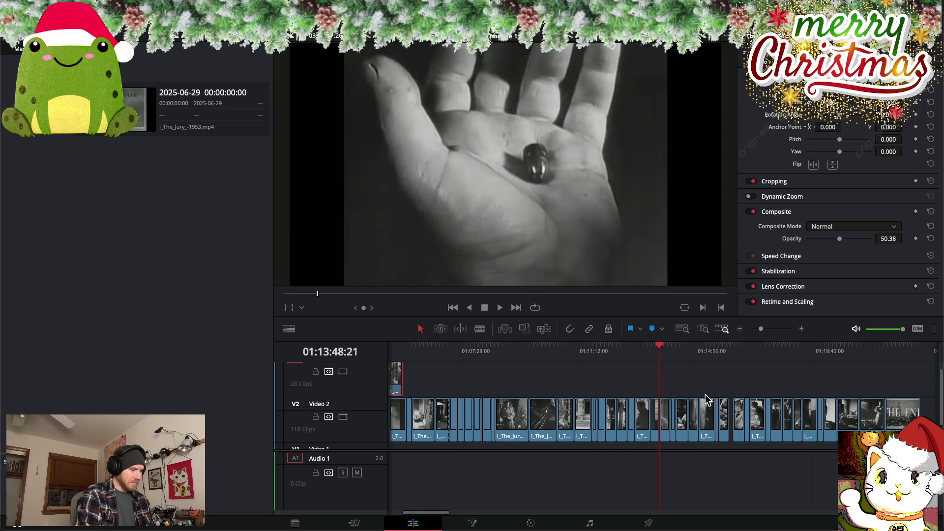
pyautogui.scroll(3, 703, 401)
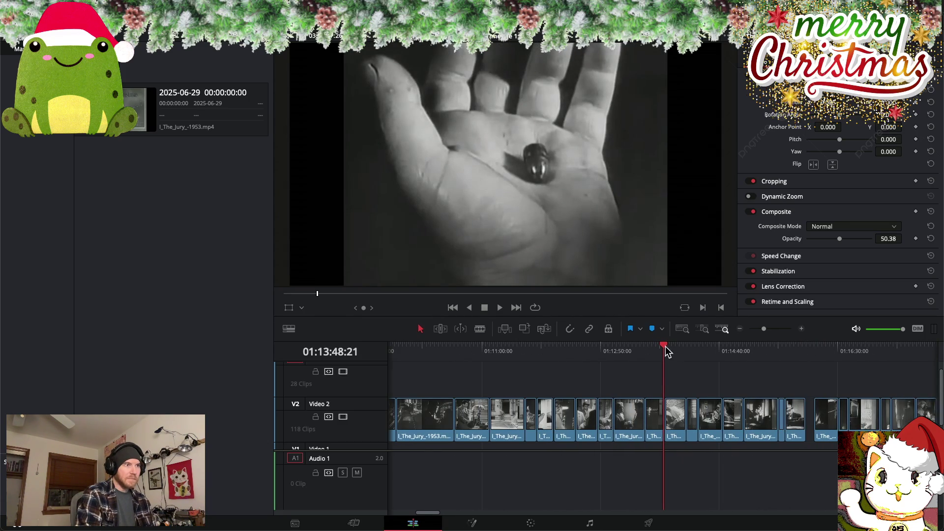
pyautogui.moveTo(664, 347); pyautogui.dragTo(664, 349)
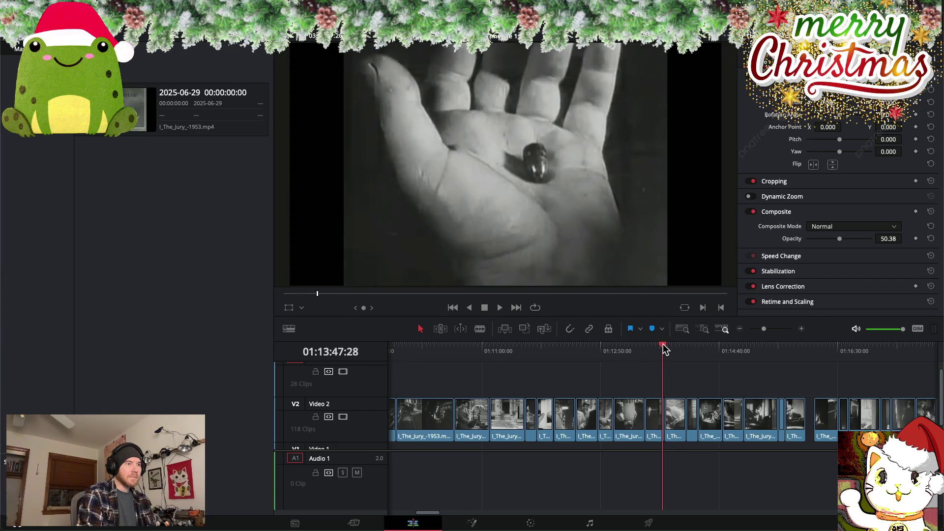
pyautogui.hscroll(5, 712, 379)
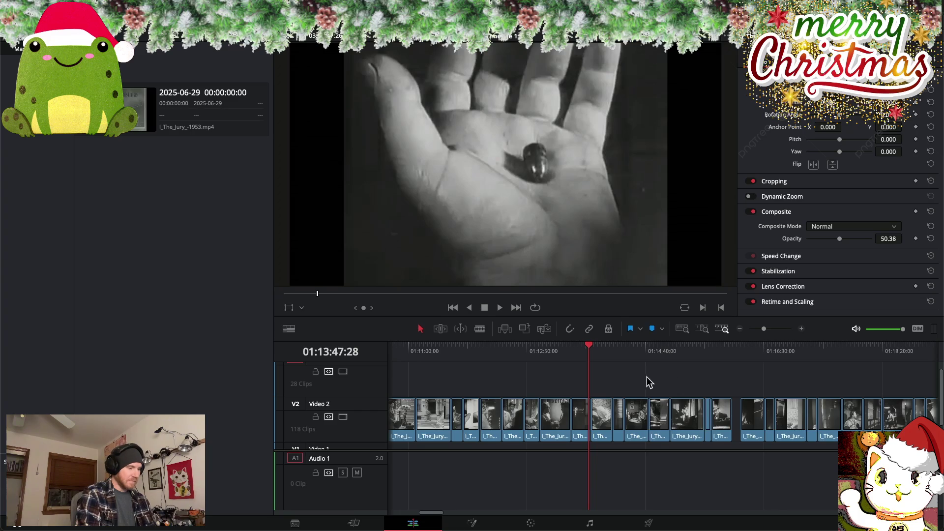
pyautogui.hscroll(5, 638, 380)
pyautogui.scroll(5, 636, 376)
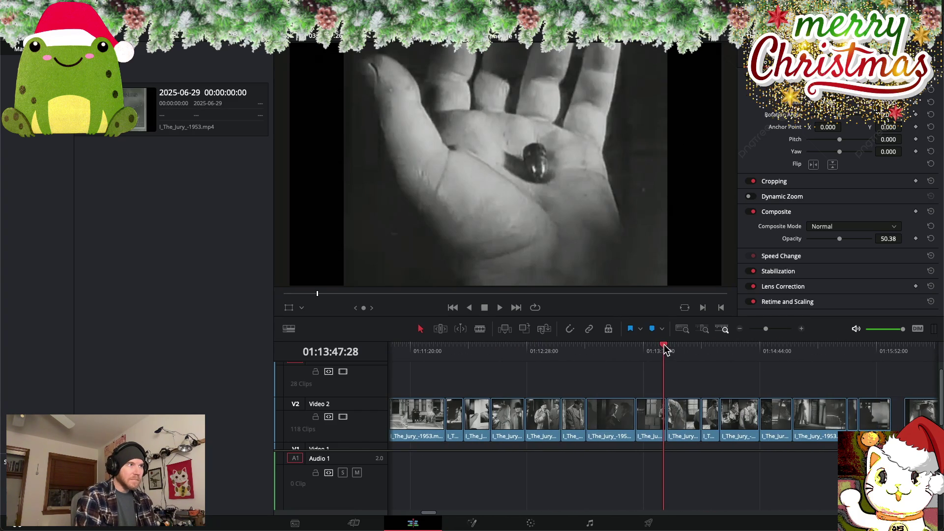
pyautogui.moveTo(664, 354); pyautogui.dragTo(665, 350)
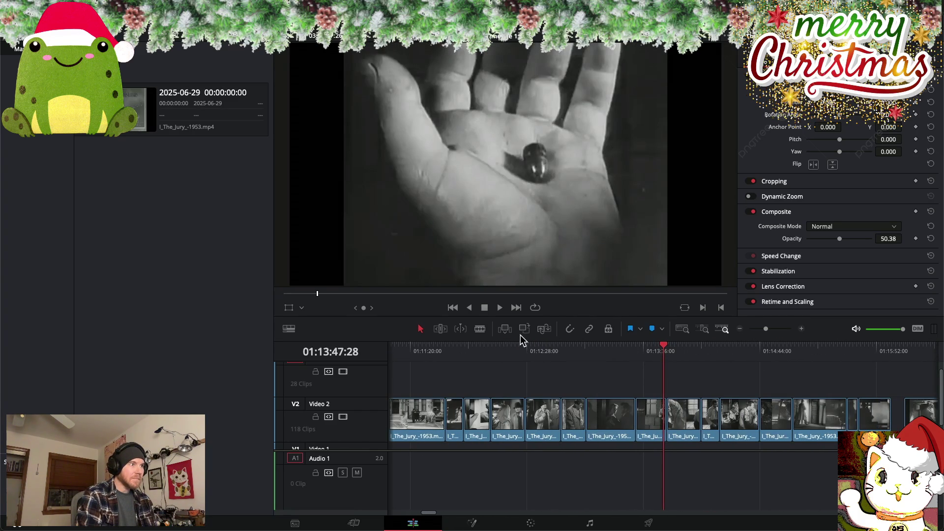
# Blade the Video 2 clip at the playhead and lift the short piece onto Video 3
pyautogui.click(480, 329)
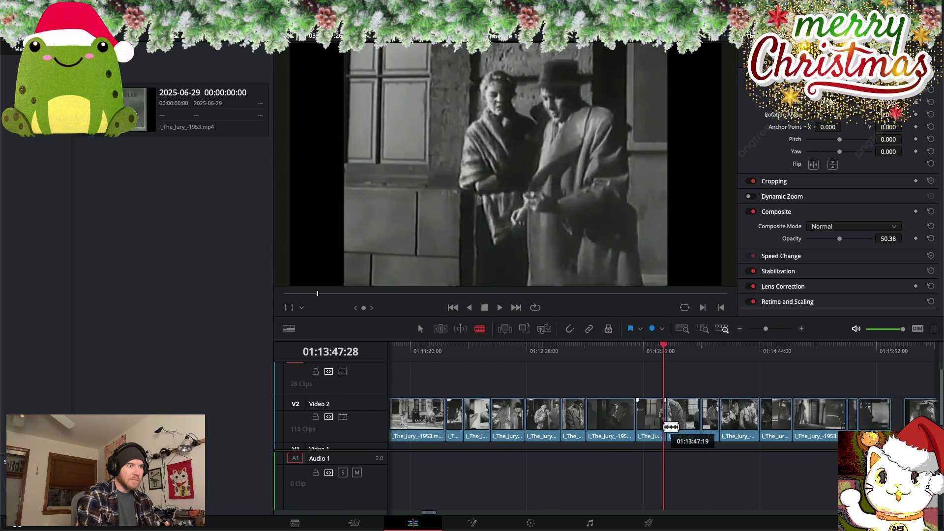
pyautogui.click(671, 426)
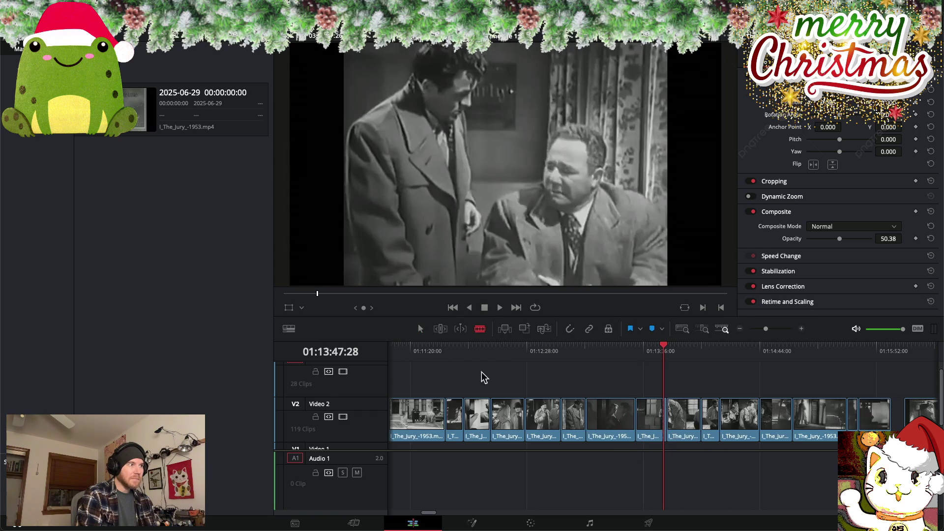
pyautogui.click(421, 329)
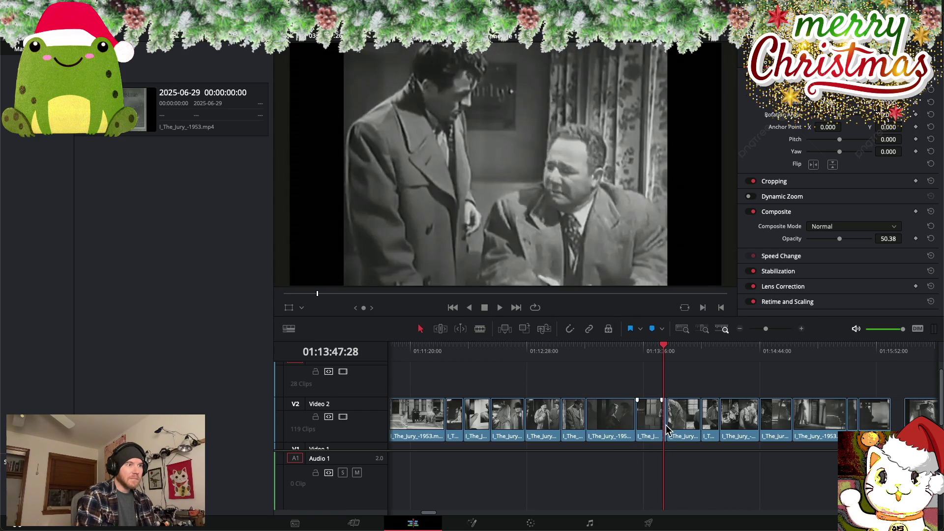
pyautogui.moveTo(665, 425); pyautogui.dragTo(669, 386)
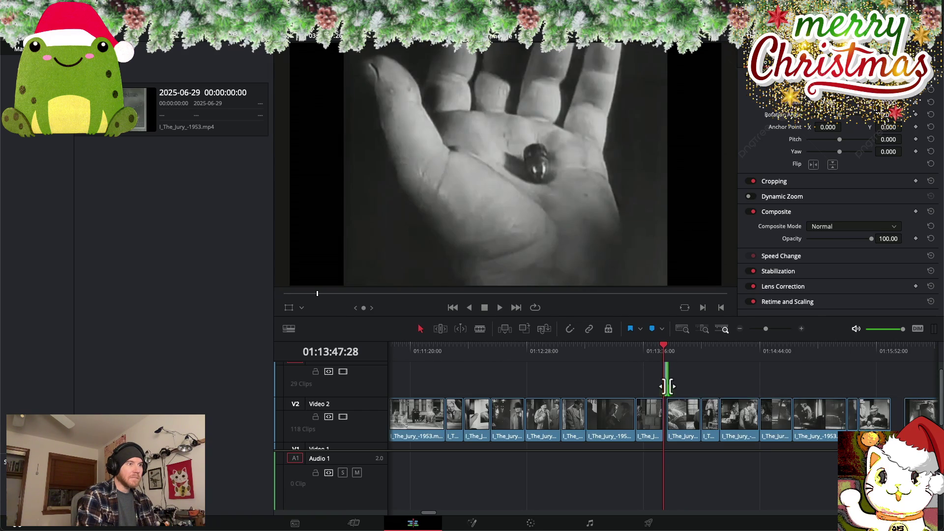
# Select the short overlay clip on Video 3 and bring up its options
pyautogui.scroll(2, 666, 386)
pyautogui.scroll(1, 669, 390)
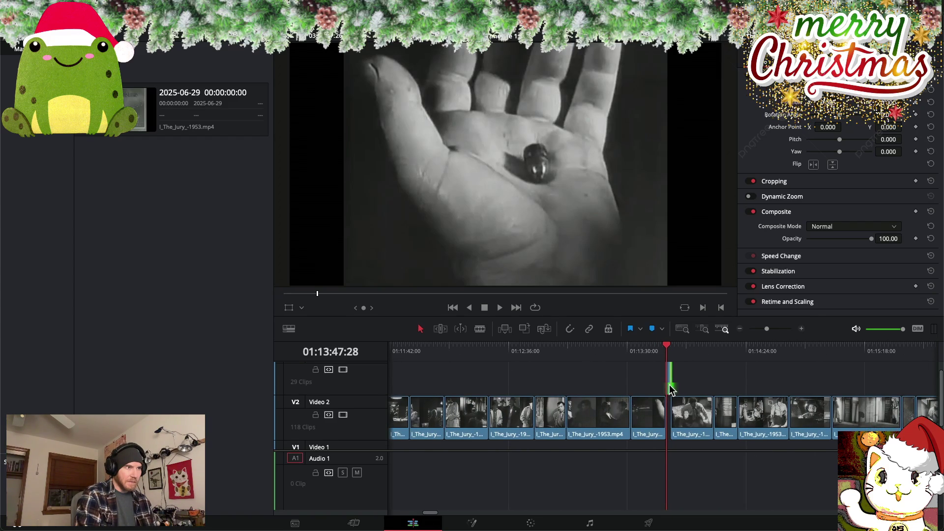
pyautogui.scroll(-1, 671, 389)
pyautogui.hscroll(1, 670, 372)
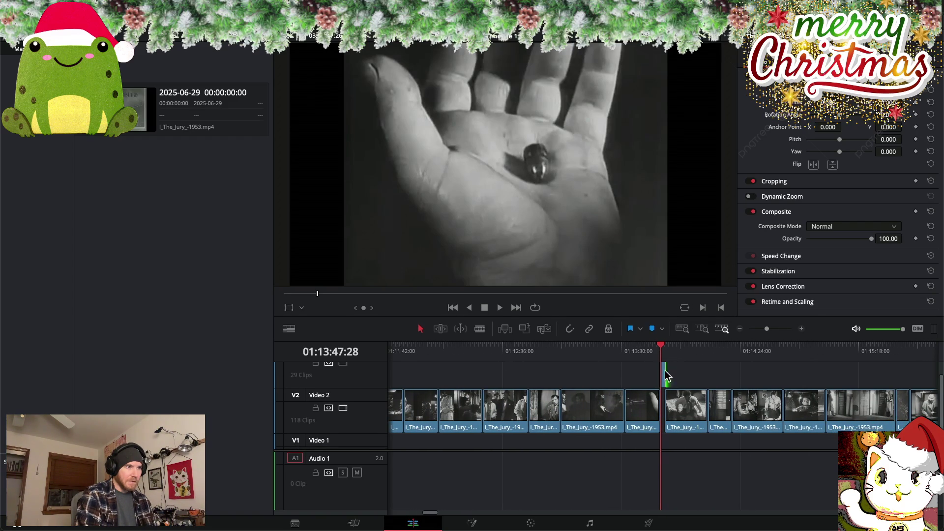
pyautogui.scroll(-1, 664, 372)
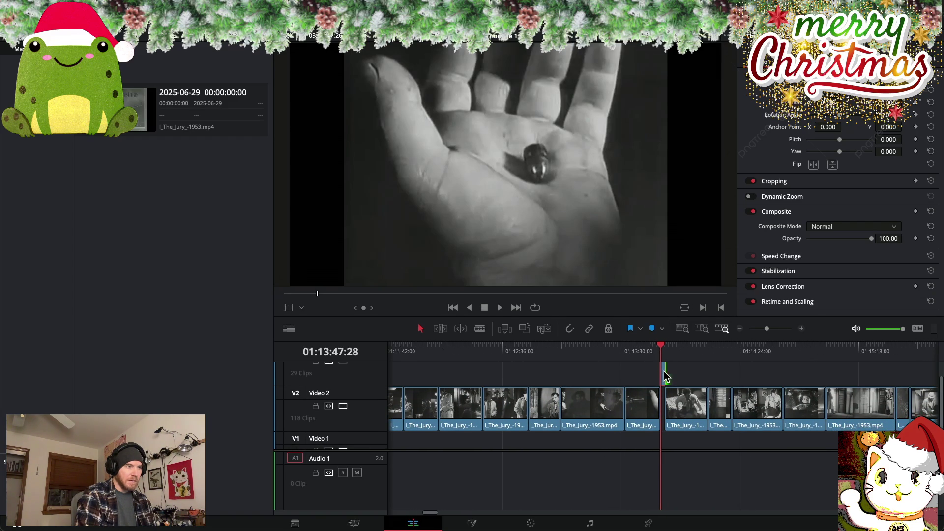
pyautogui.click(651, 372)
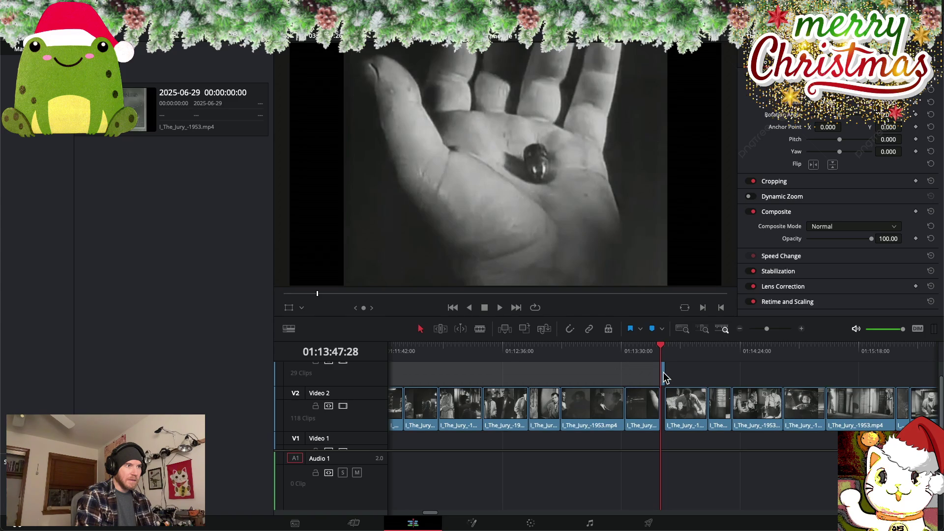
pyautogui.click(664, 376)
pyautogui.rightClick(665, 376)
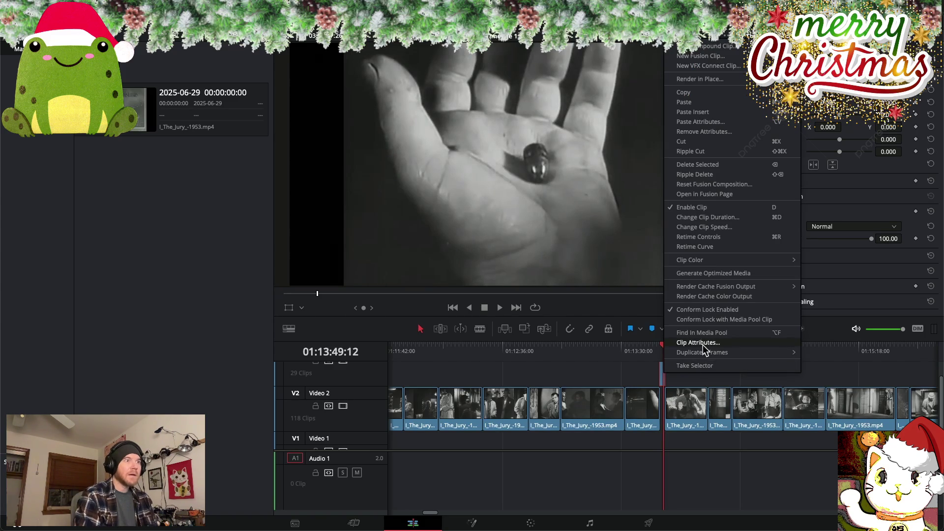
# Slow the Video 3 overlay clip to 5% speed and play it back
pyautogui.click(707, 230)
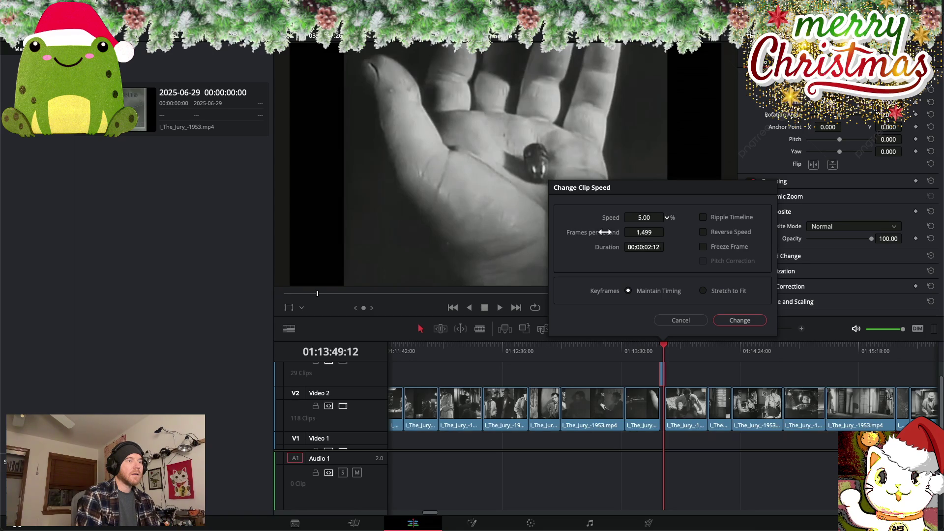
pyautogui.click(740, 320)
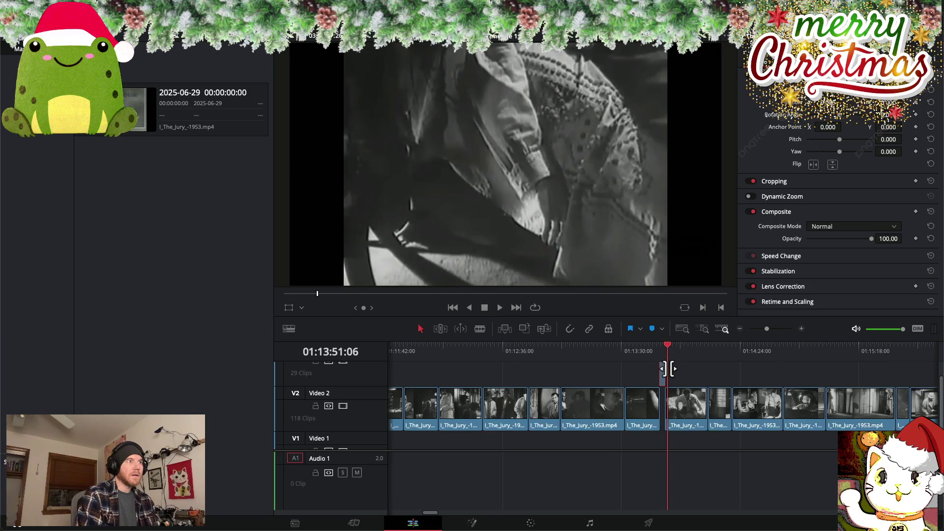
pyautogui.click(685, 373)
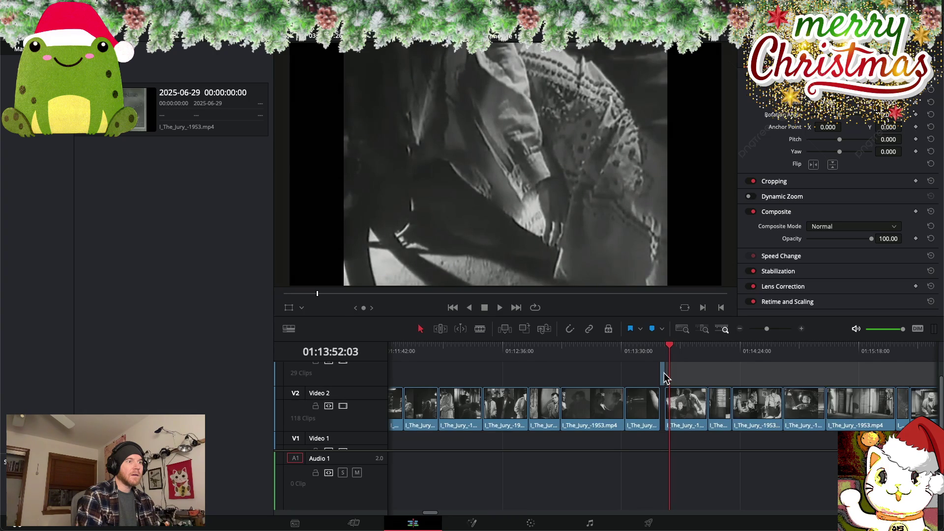
pyautogui.press('space')
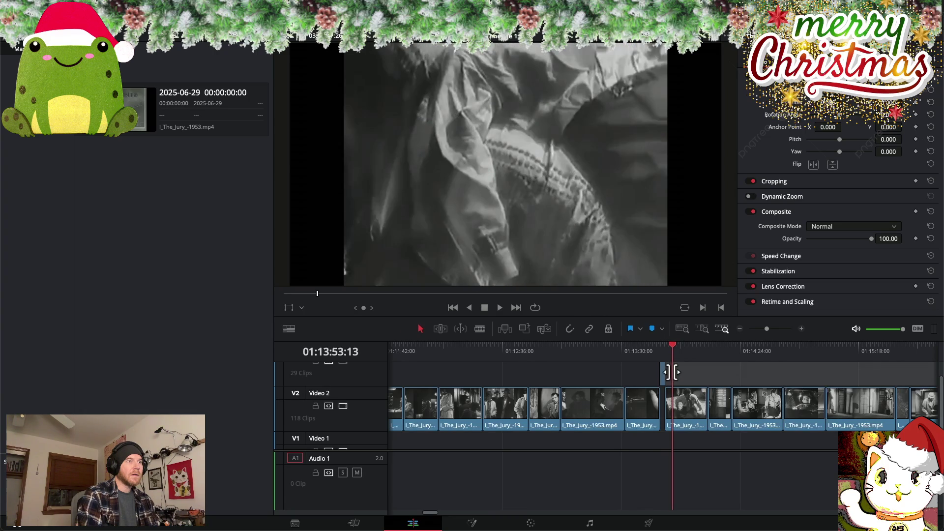
# Extend the slowed clip's start earlier and scrub through it
pyautogui.moveTo(660, 372)
pyautogui.mouseDown()
pyautogui.moveTo(669, 370)
pyautogui.moveTo(659, 345)
pyautogui.moveTo(660, 377)
pyautogui.mouseUp()
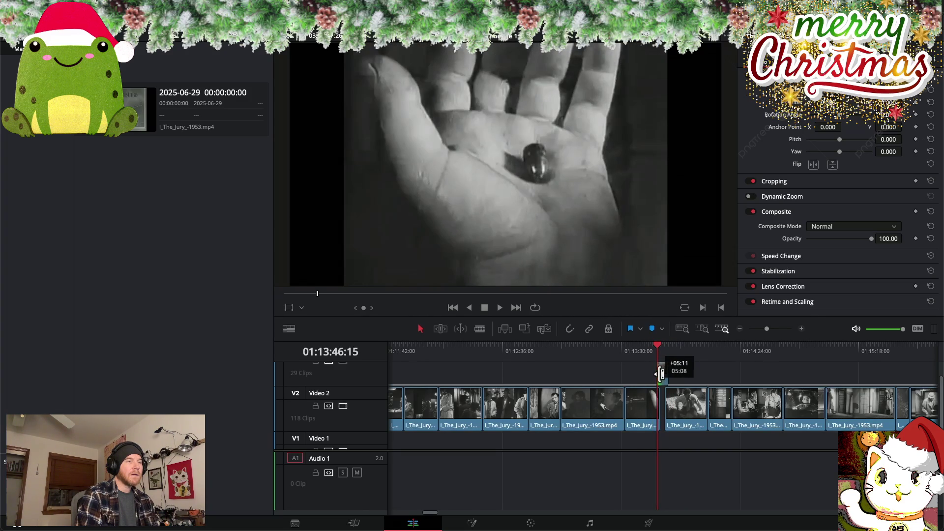
pyautogui.moveTo(660, 348)
pyautogui.mouseDown()
pyautogui.moveTo(671, 348)
pyautogui.moveTo(662, 348)
pyautogui.mouseUp()
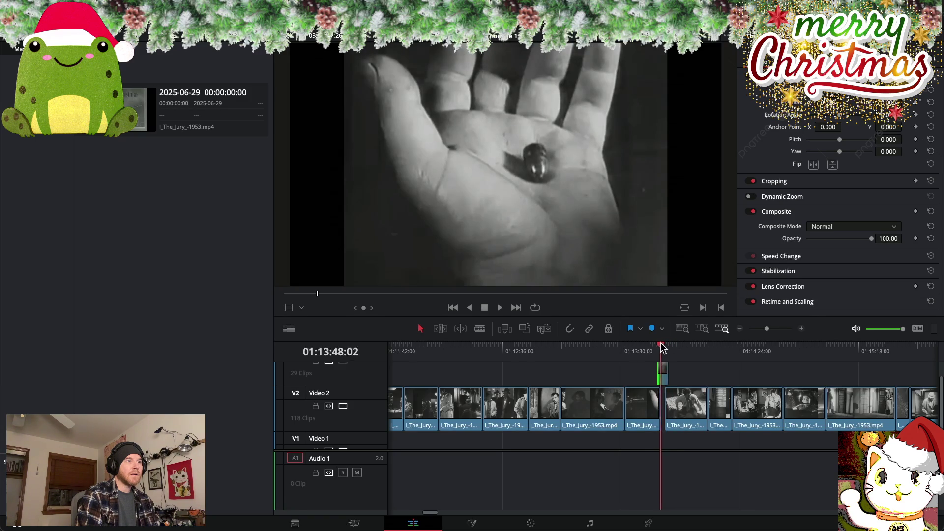
pyautogui.rightClick(663, 378)
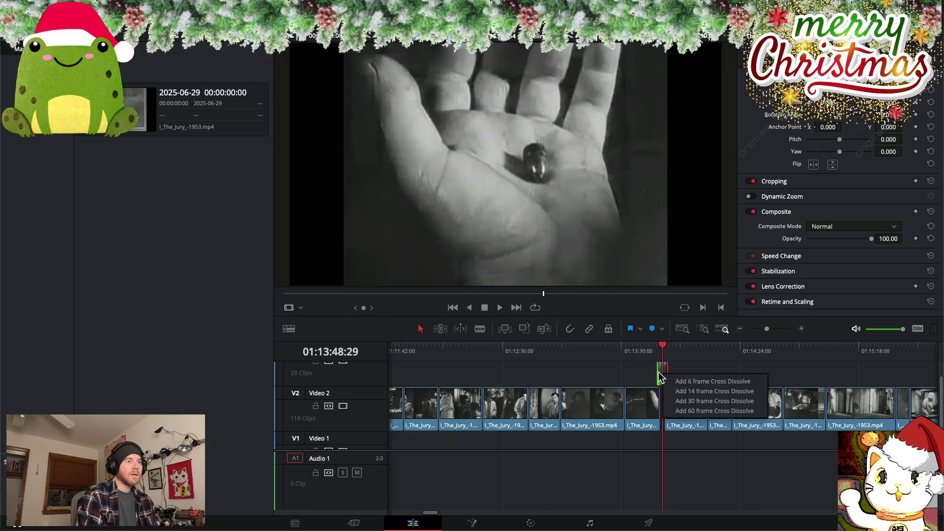
# Reapply 5% speed to the lengthened overlay clip, skipping the dissolve
pyautogui.click(661, 377)
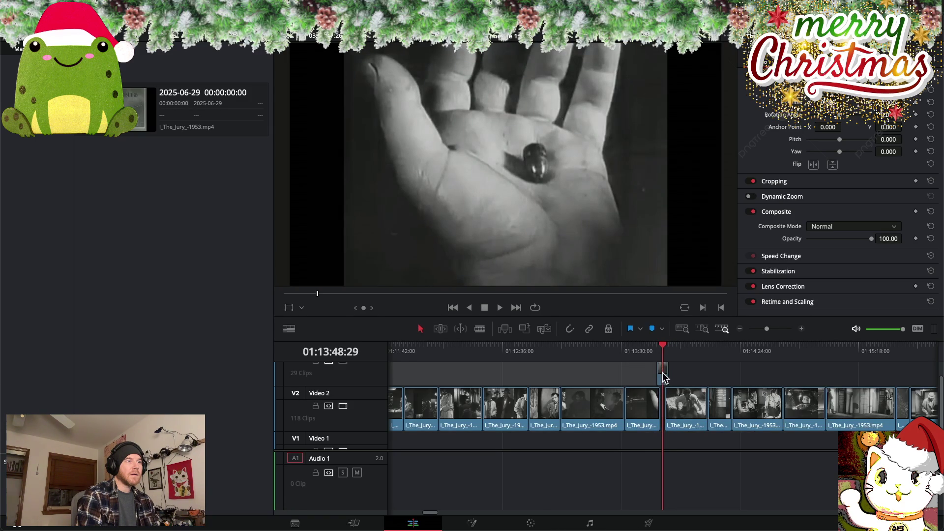
pyautogui.rightClick(662, 372)
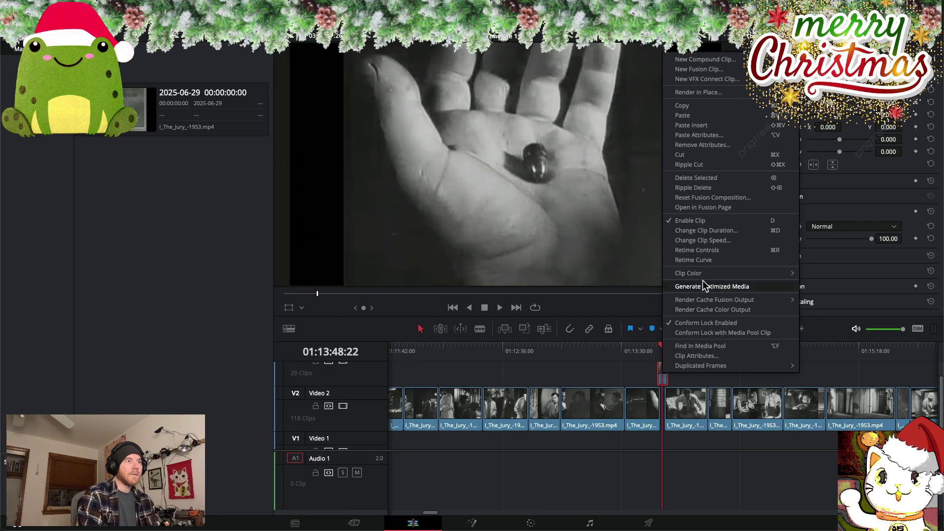
pyautogui.click(708, 241)
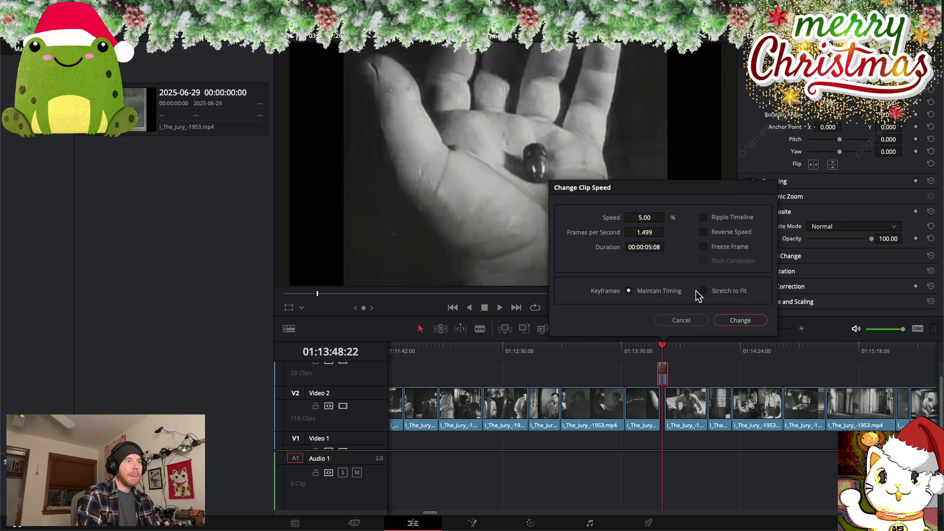
pyautogui.click(729, 320)
# Trim the overlay clip's end, then extend it to just past 01:14:24 and review
pyautogui.moveTo(669, 377); pyautogui.dragTo(695, 377)
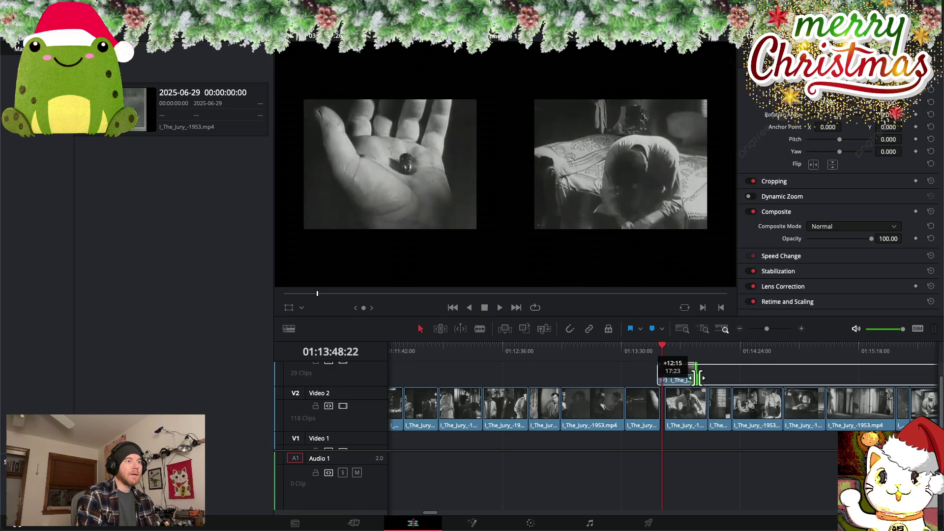
pyautogui.moveTo(694, 377)
pyautogui.mouseDown()
pyautogui.moveTo(667, 378)
pyautogui.moveTo(691, 378)
pyautogui.mouseUp()
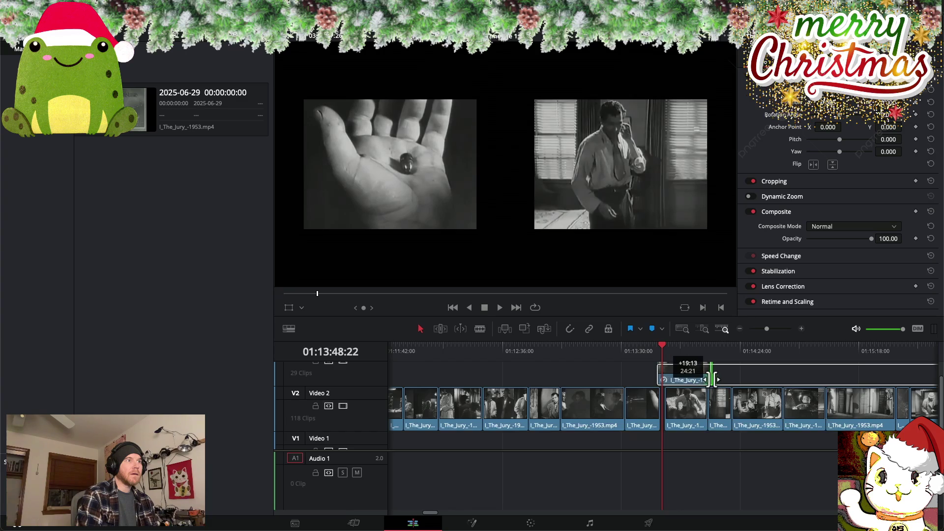
pyautogui.moveTo(708, 379); pyautogui.dragTo(691, 380)
pyautogui.moveTo(662, 349)
pyautogui.mouseDown()
pyautogui.moveTo(691, 351)
pyautogui.moveTo(717, 374)
pyautogui.moveTo(712, 350)
pyautogui.moveTo(739, 376)
pyautogui.mouseUp()
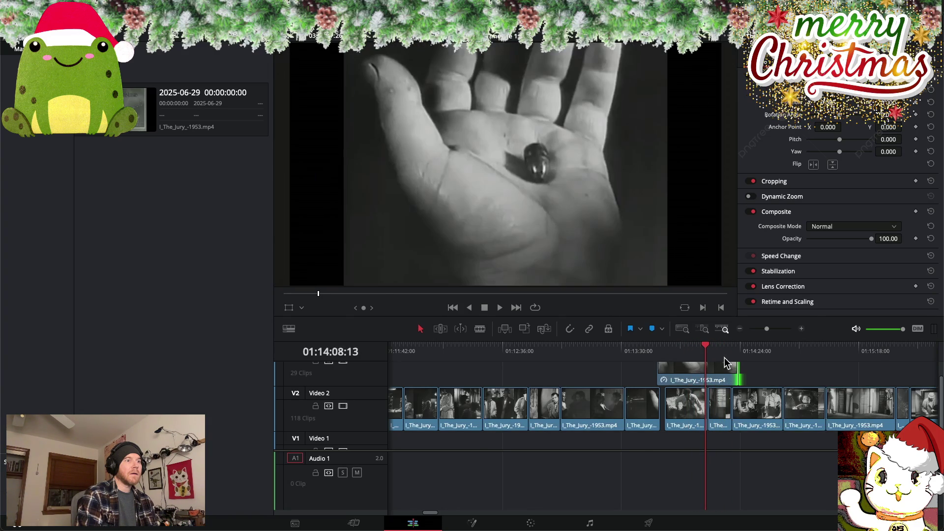
pyautogui.moveTo(707, 348); pyautogui.dragTo(723, 350)
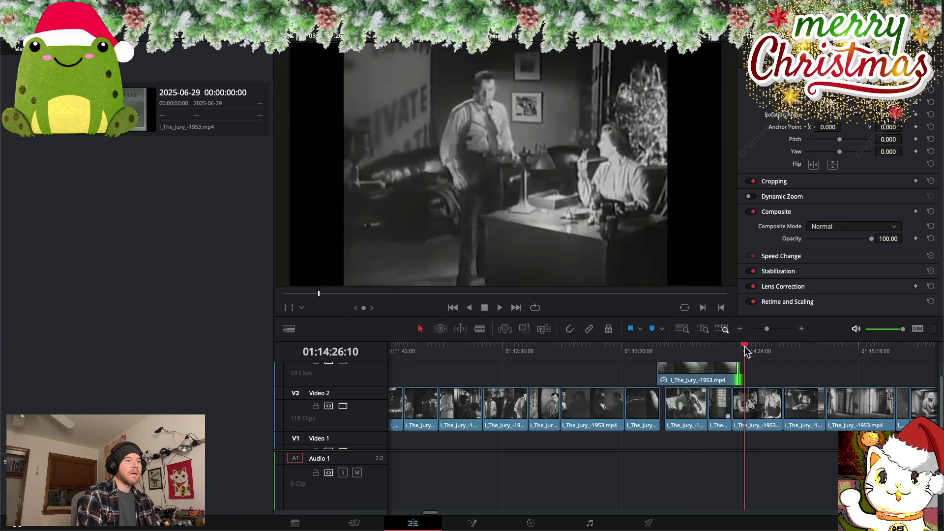
pyautogui.moveTo(735, 372)
pyautogui.mouseDown()
pyautogui.moveTo(760, 372)
pyautogui.moveTo(738, 352)
pyautogui.moveTo(793, 369)
pyautogui.mouseUp()
pyautogui.moveTo(736, 346)
pyautogui.mouseDown()
pyautogui.moveTo(768, 348)
pyautogui.moveTo(761, 370)
pyautogui.moveTo(655, 346)
pyautogui.moveTo(622, 373)
pyautogui.moveTo(617, 347)
pyautogui.mouseUp()
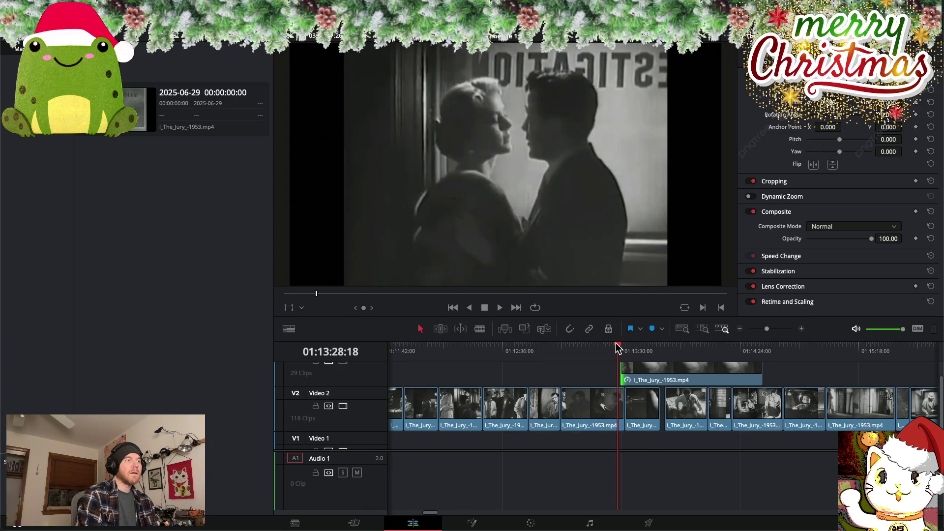
# Play from about 01:13:28, then trim the overlay's head forward to about 01:13:51
pyautogui.press('space')
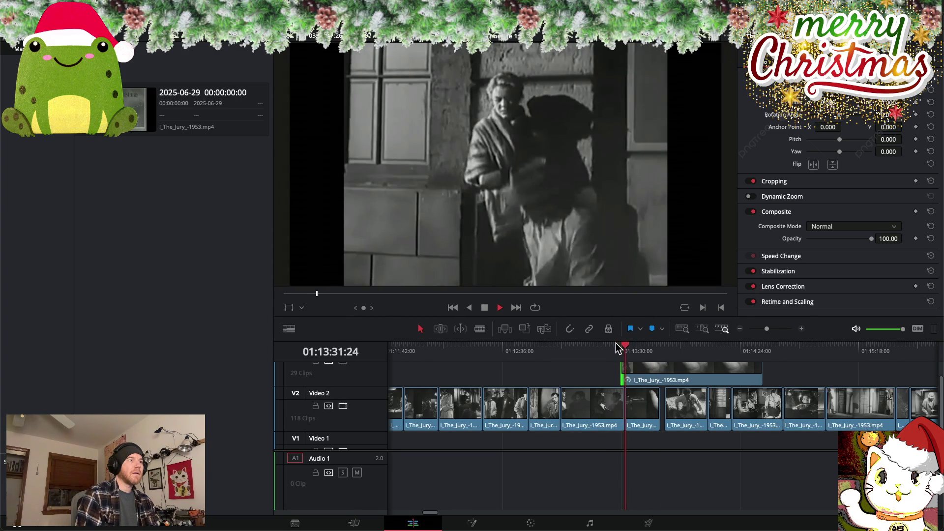
pyautogui.moveTo(629, 349); pyautogui.dragTo(659, 348)
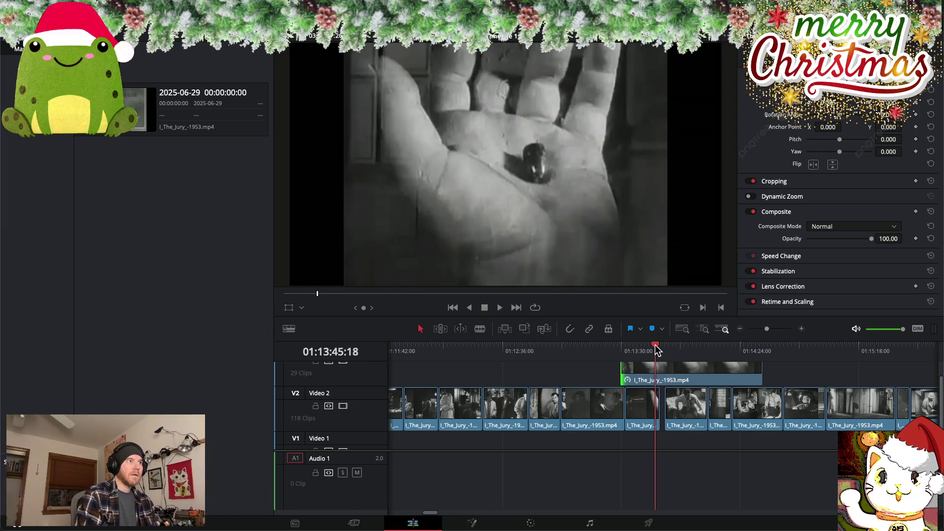
pyautogui.moveTo(622, 372); pyautogui.dragTo(673, 380)
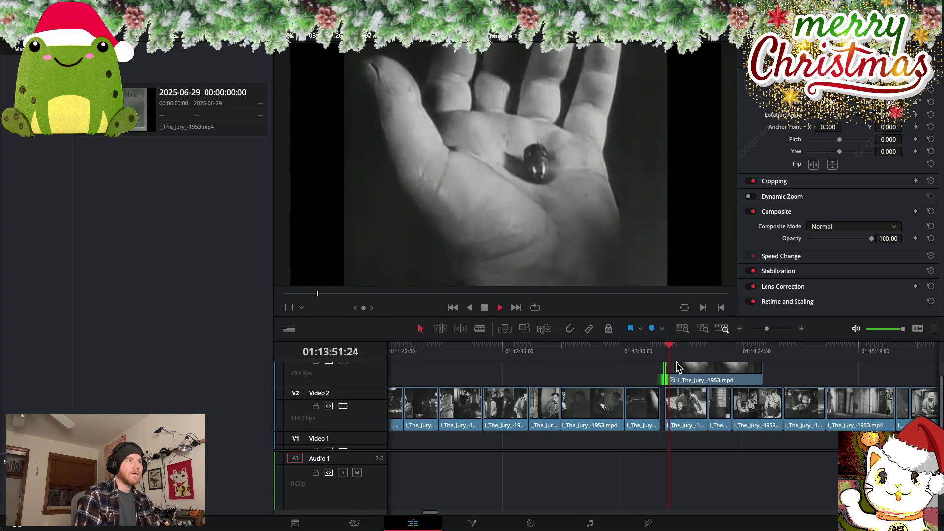
# Move the overlay clip about 8 minutes earlier, right after the early Video 3 clips
pyautogui.hscroll(3, 677, 366)
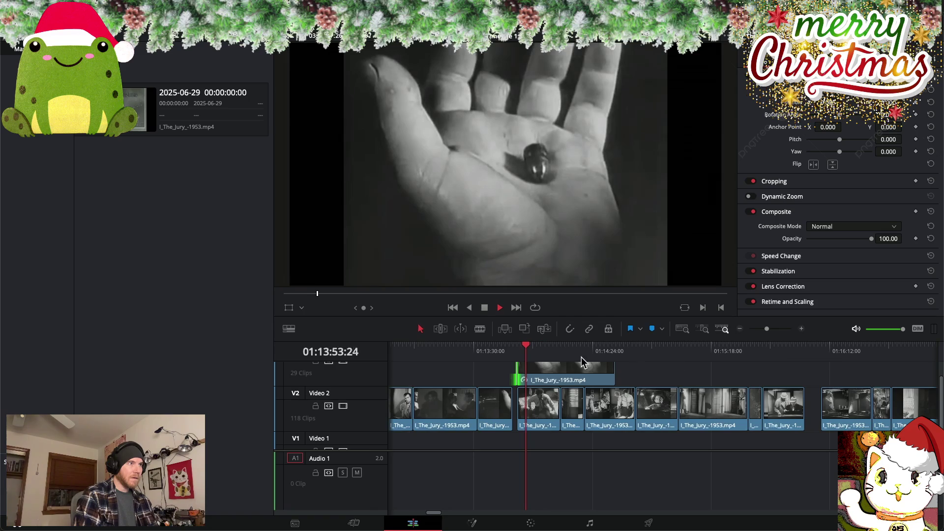
pyautogui.scroll(-3, 548, 353)
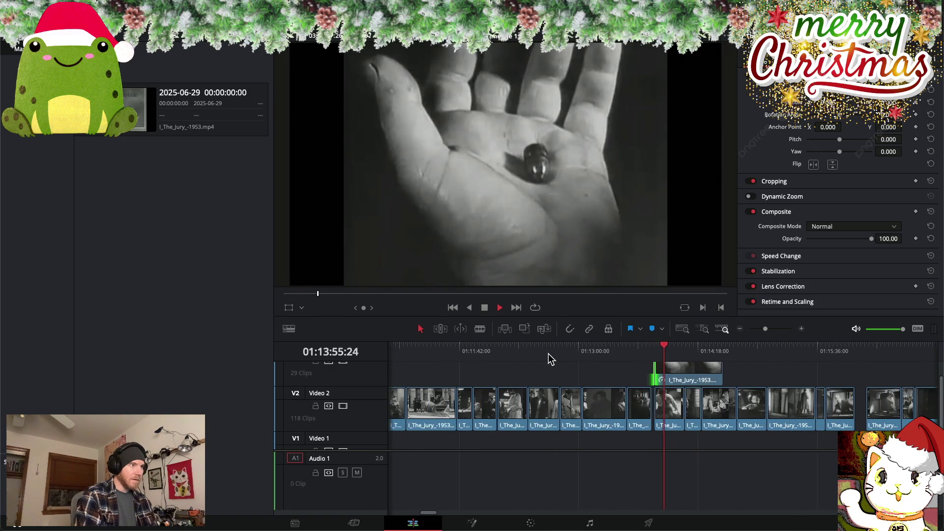
pyautogui.scroll(-2, 548, 353)
pyautogui.scroll(-2, 548, 353)
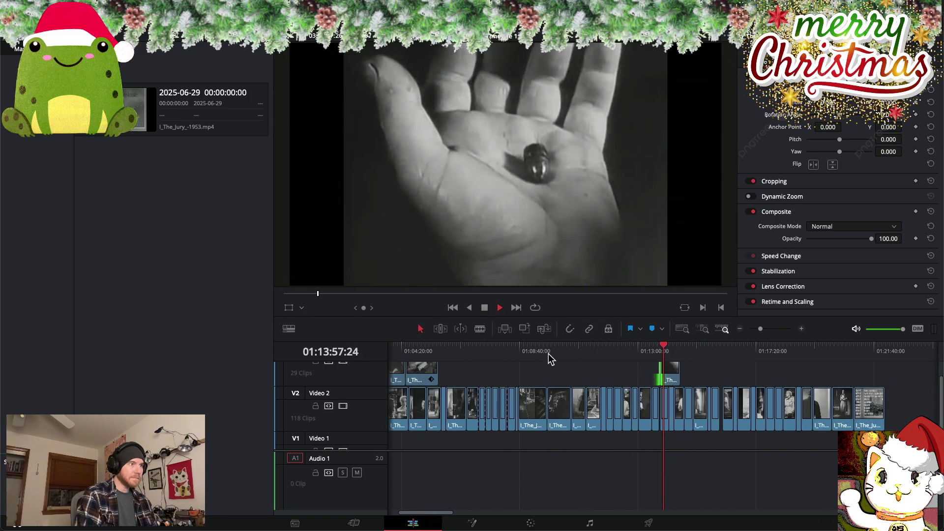
pyautogui.moveTo(668, 374); pyautogui.dragTo(452, 383)
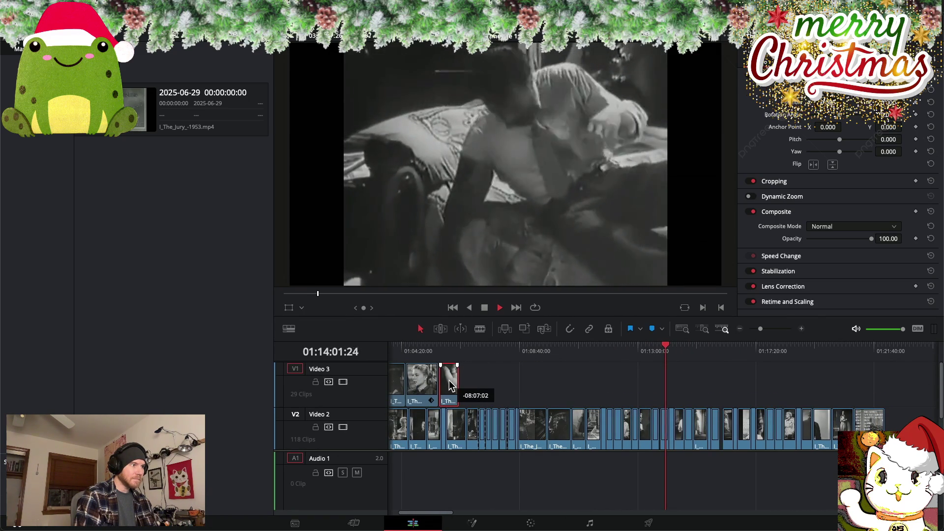
pyautogui.moveTo(453, 383); pyautogui.dragTo(450, 384)
pyautogui.moveTo(667, 349); pyautogui.dragTo(659, 347)
pyautogui.press('space')
# Delete the empty gap in Video 2 so later clips close up
pyautogui.hscroll(-3, 678, 430)
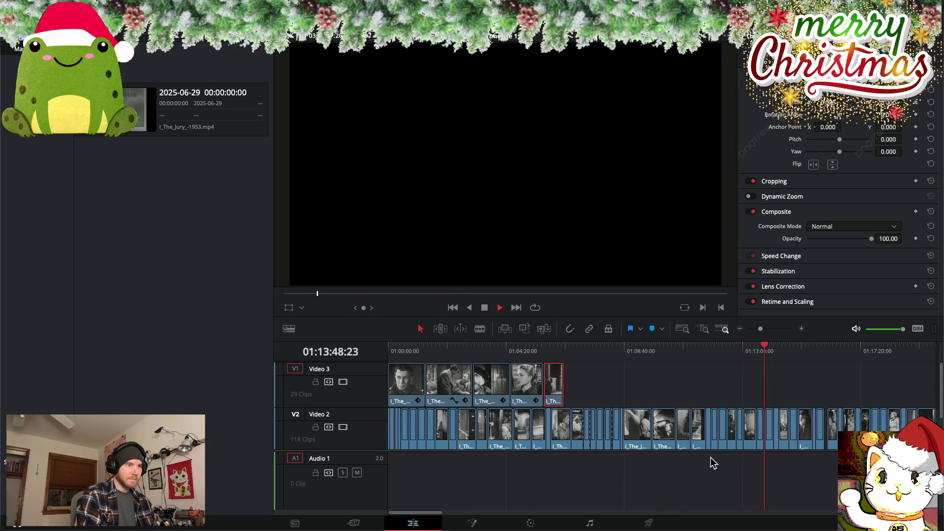
pyautogui.scroll(2, 736, 461)
pyautogui.scroll(1, 736, 462)
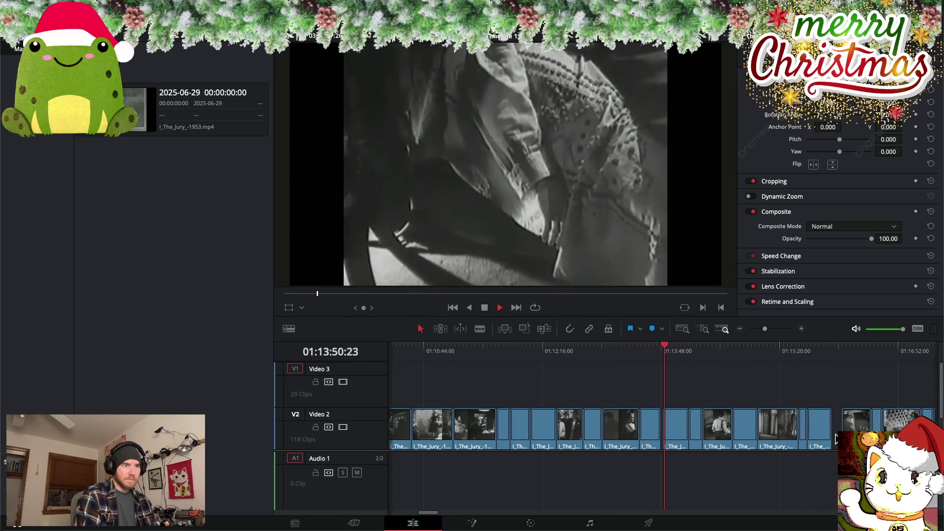
pyautogui.click(835, 437)
pyautogui.press('BackSpace')
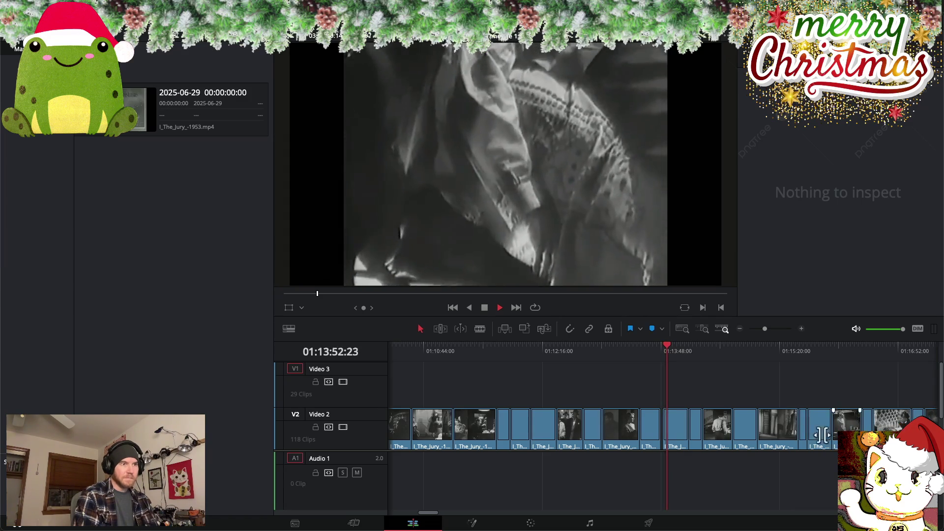
# Move the short car-driving clip from Video 2 up to Video 3
pyautogui.hscroll(4, 640, 427)
pyautogui.moveTo(525, 341)
pyautogui.mouseDown()
pyautogui.moveTo(524, 352)
pyautogui.moveTo(585, 368)
pyautogui.moveTo(523, 371)
pyautogui.moveTo(535, 367)
pyautogui.mouseUp()
pyautogui.press('space')
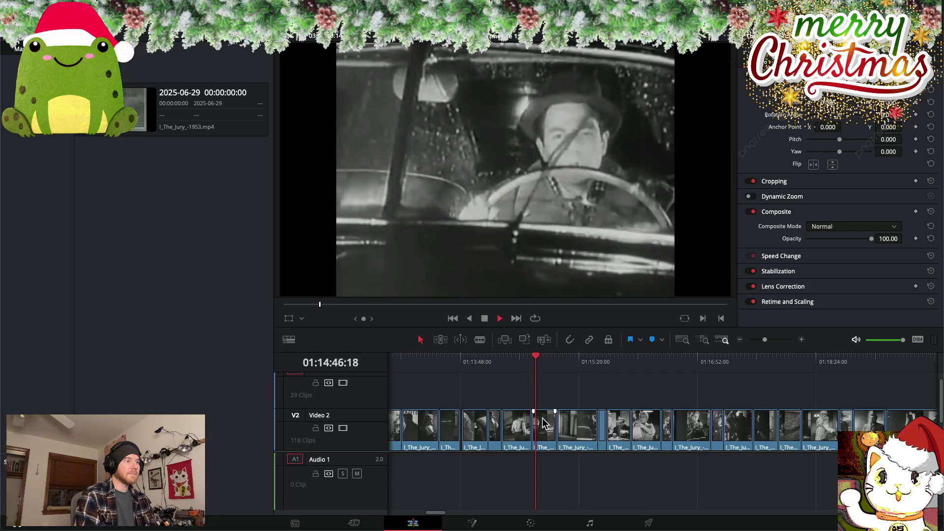
pyautogui.moveTo(545, 420); pyautogui.dragTo(549, 401)
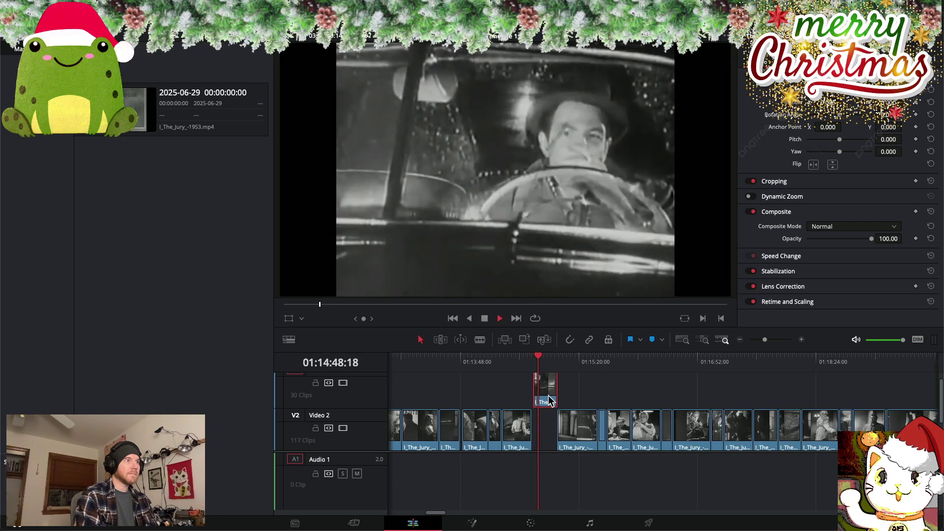
pyautogui.press('space')
# Set the car clip to 25% speed and extend its end about a minute
pyautogui.rightClick(549, 401)
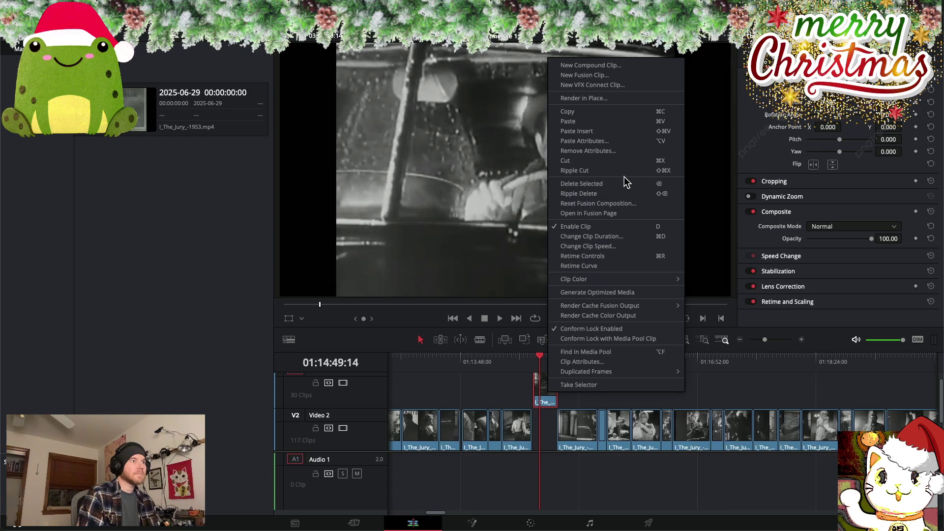
pyautogui.click(588, 246)
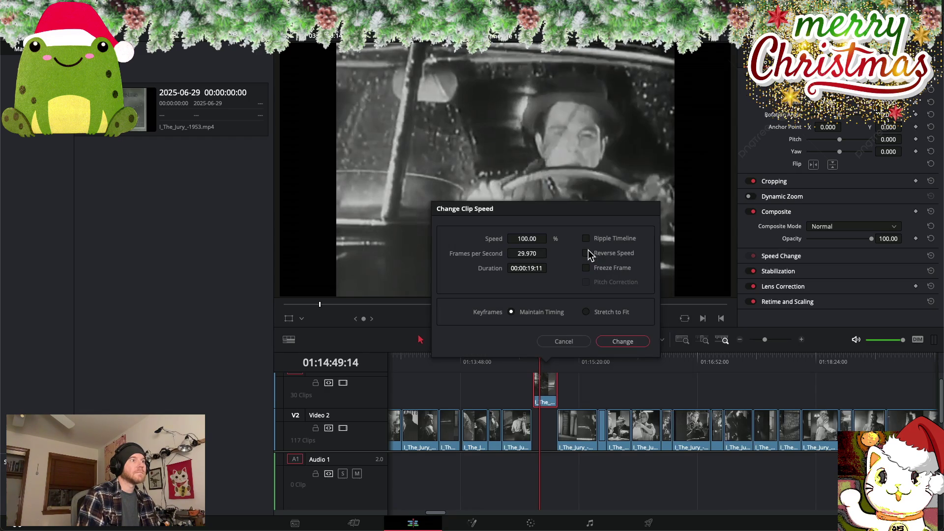
pyautogui.moveTo(527, 238); pyautogui.dragTo(520, 240)
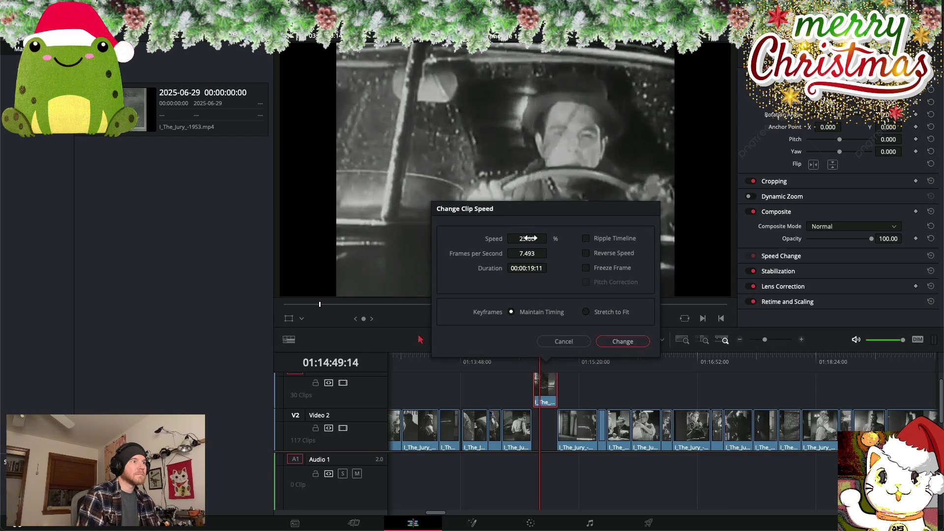
pyautogui.click(623, 341)
pyautogui.moveTo(557, 386)
pyautogui.mouseDown()
pyautogui.moveTo(650, 391)
pyautogui.moveTo(640, 391)
pyautogui.mouseUp()
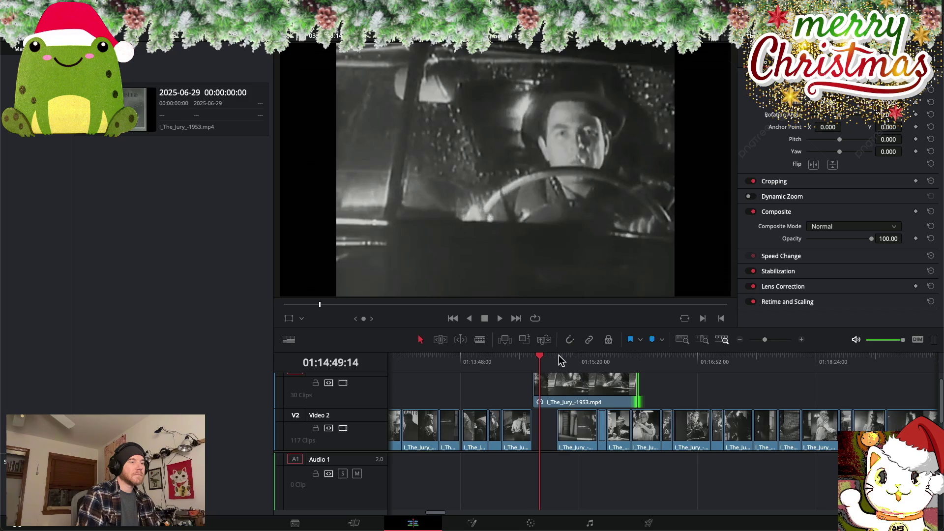
# Drag the slowed car clip left beside the earlier Video 3 clips
pyautogui.hscroll(-5, 516, 364)
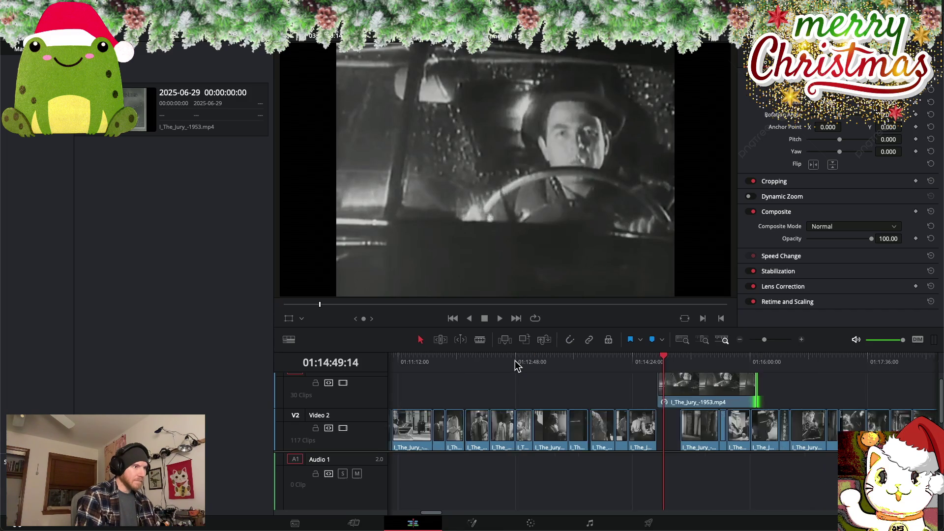
pyautogui.scroll(-2, 516, 364)
pyautogui.scroll(-2, 517, 364)
pyautogui.scroll(-2, 516, 364)
pyautogui.scroll(-1, 517, 364)
pyautogui.moveTo(678, 396); pyautogui.dragTo(517, 397)
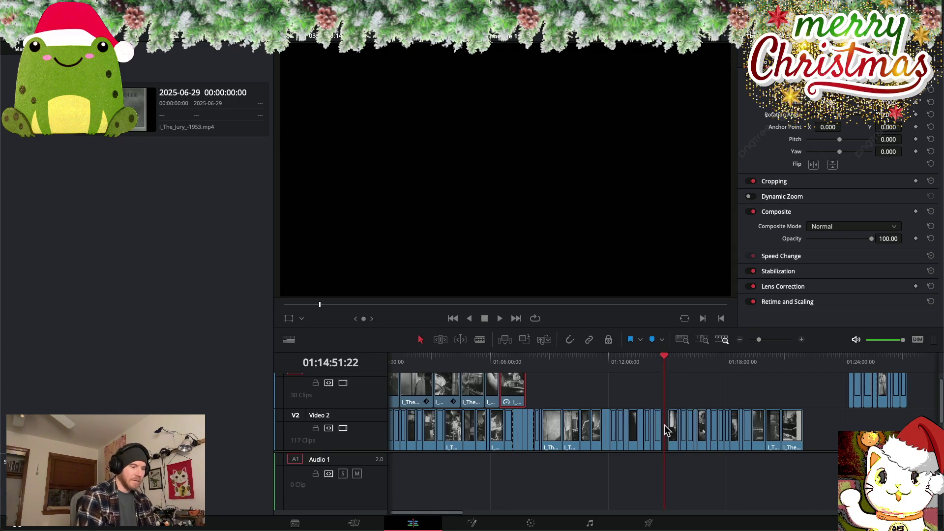
pyautogui.click(638, 387)
pyautogui.click(637, 385)
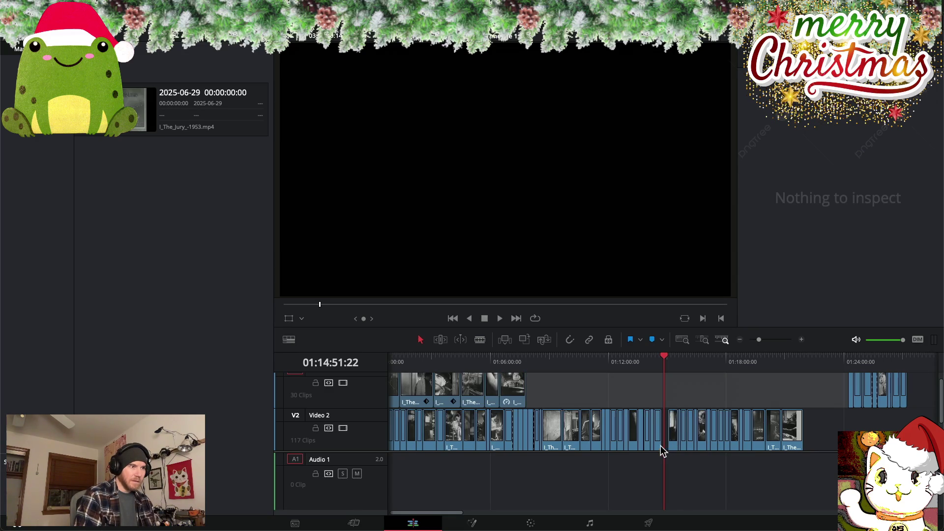
pyautogui.click(663, 463)
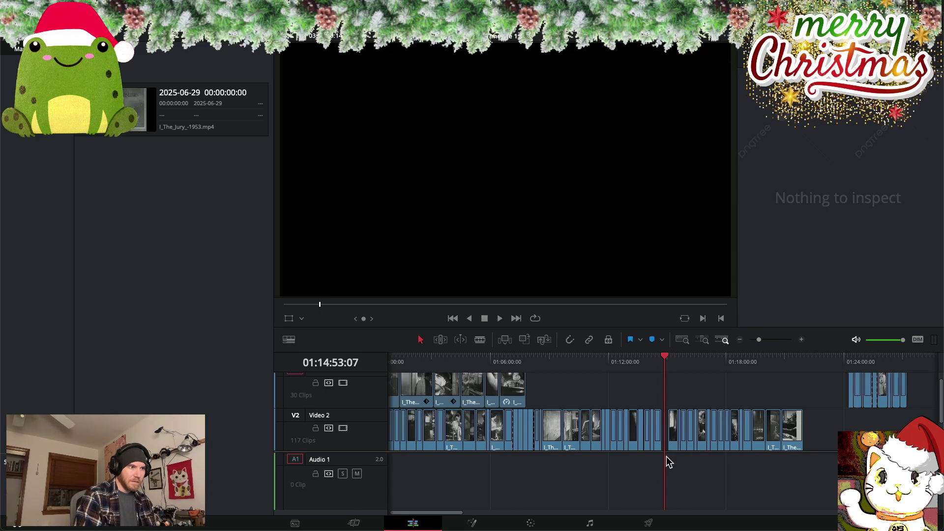
# Delete the Video 2 gap and scrub ahead to the Video 3 clips near 01:23:57
pyautogui.scroll(8, 677, 441)
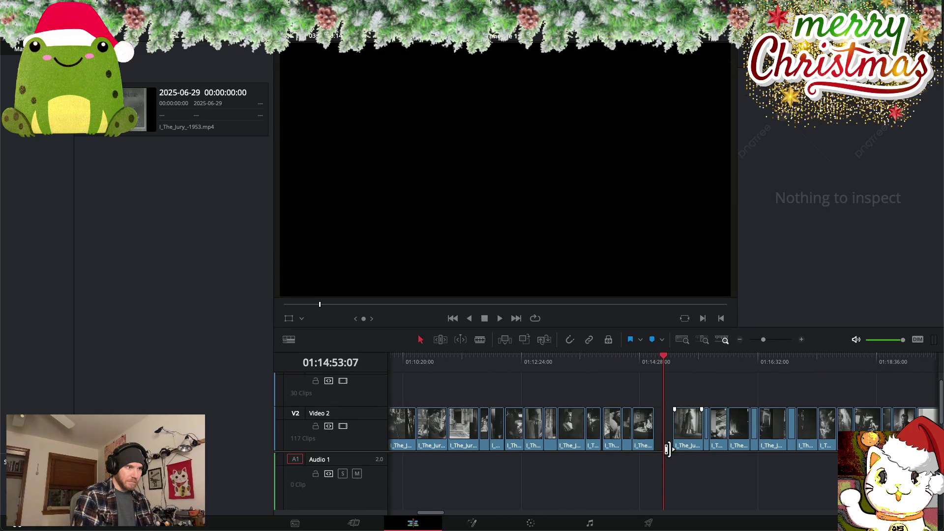
pyautogui.click(575, 363)
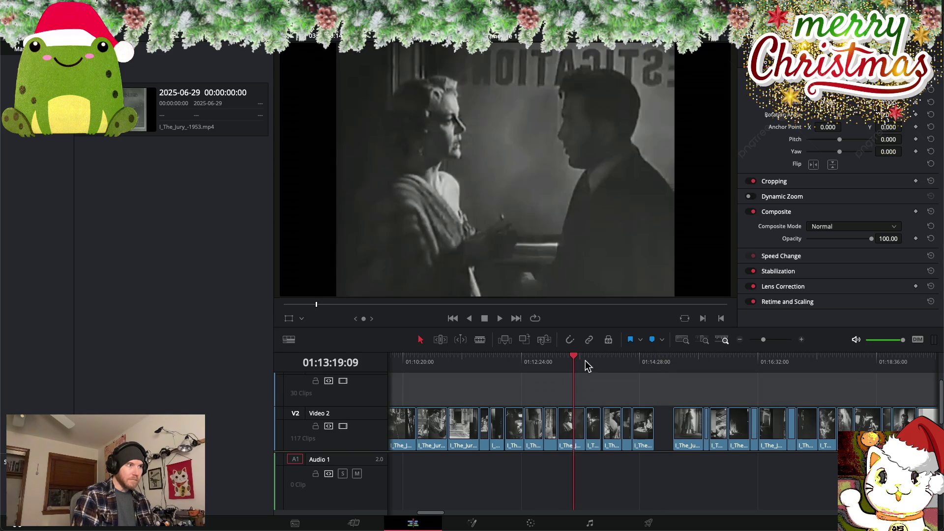
pyautogui.click(663, 426)
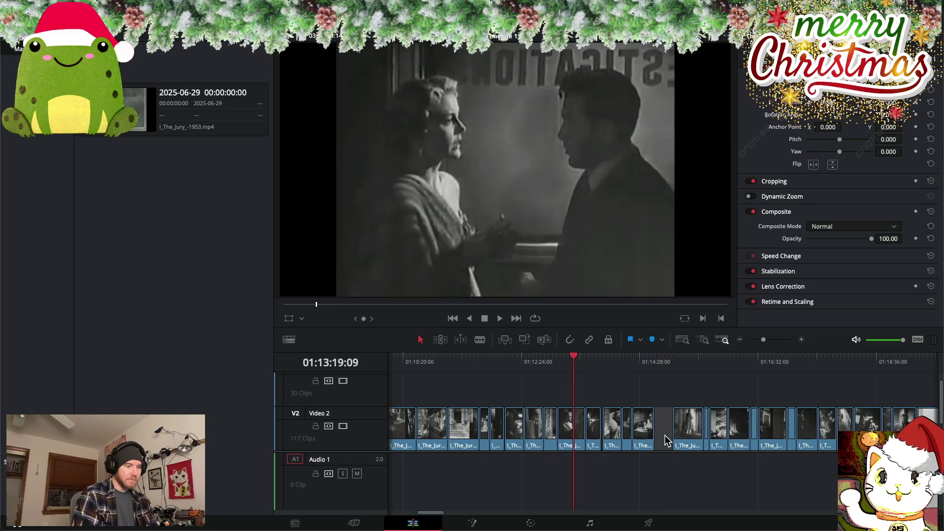
pyautogui.press('Delete')
pyautogui.click(576, 357)
pyautogui.moveTo(579, 360); pyautogui.dragTo(830, 368)
pyautogui.hscroll(10, 774, 369)
pyautogui.moveTo(566, 362)
pyautogui.mouseDown()
pyautogui.moveTo(595, 358)
pyautogui.moveTo(567, 359)
pyautogui.mouseUp()
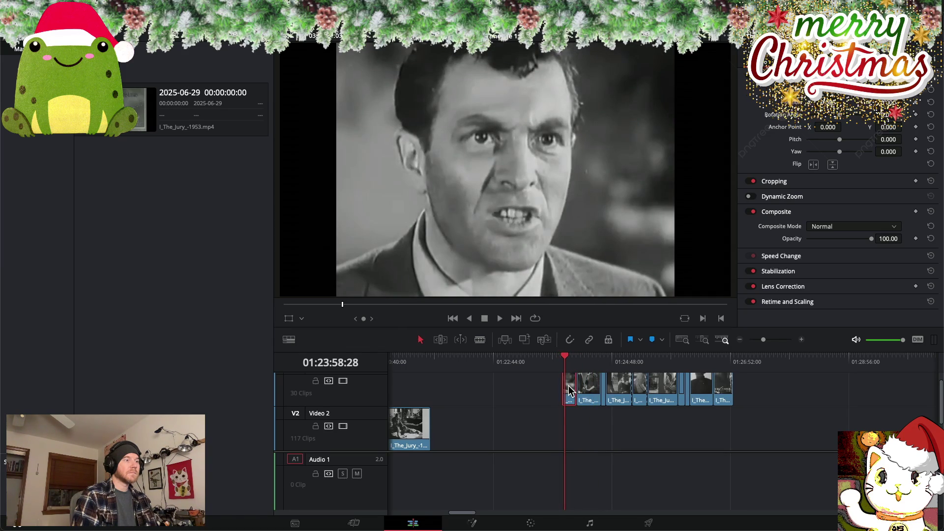
# Slide the later Video 3 clips left, butting the thin overlay against the earlier overlays
pyautogui.scroll(1, 569, 391)
pyautogui.moveTo(569, 401); pyautogui.dragTo(457, 399)
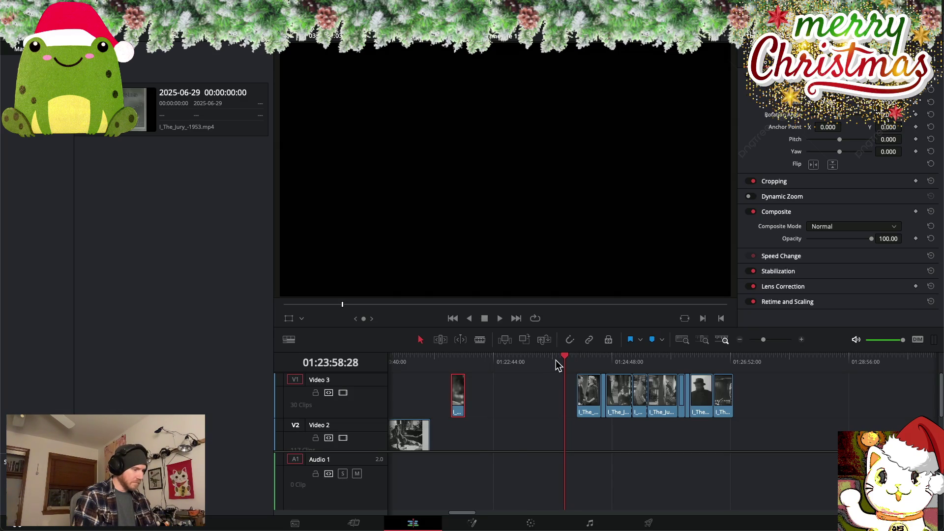
pyautogui.scroll(-2, 555, 368)
pyautogui.scroll(-1, 560, 383)
pyautogui.scroll(-2, 561, 386)
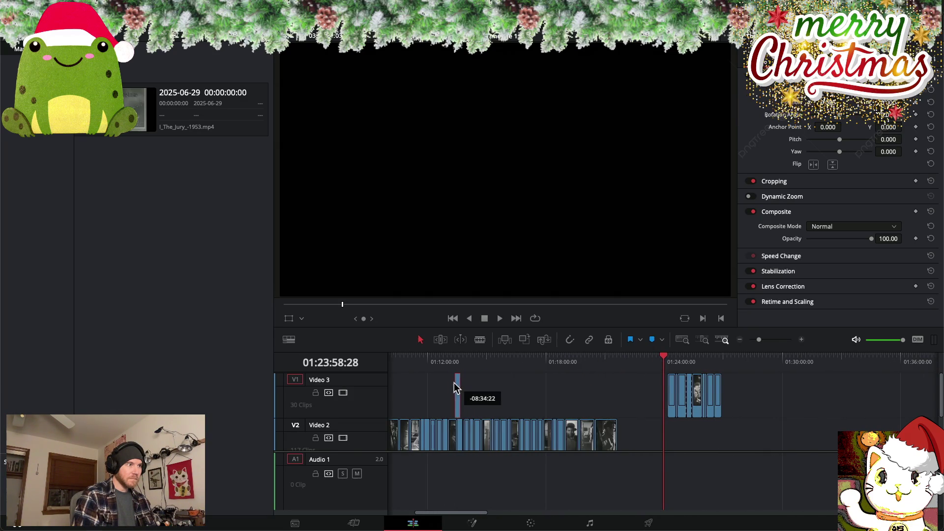
pyautogui.moveTo(626, 394); pyautogui.dragTo(459, 394)
pyautogui.hscroll(-4, 451, 389)
pyautogui.moveTo(653, 405); pyautogui.dragTo(548, 399)
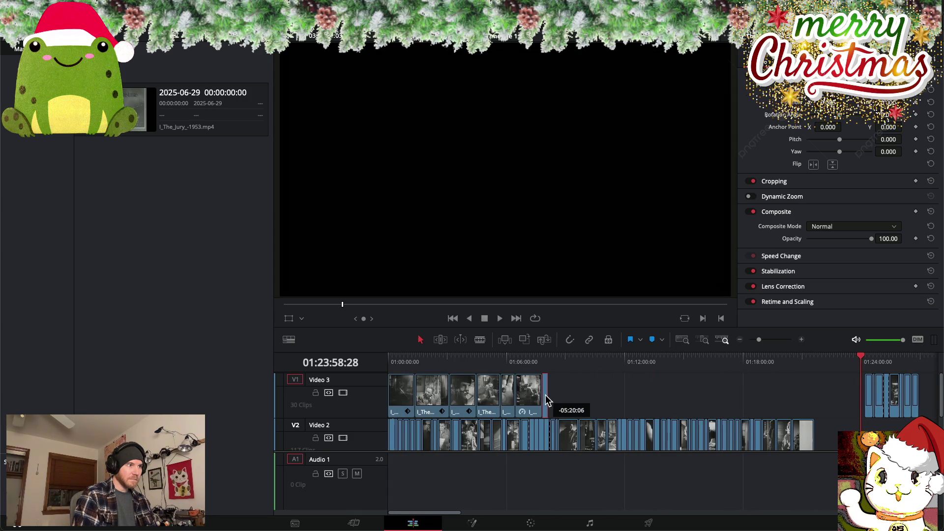
pyautogui.rightClick(547, 399)
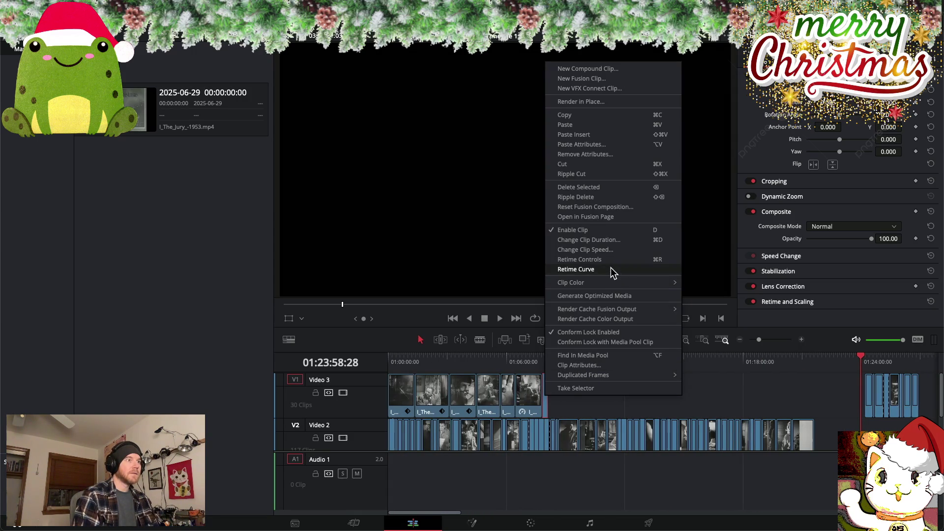
# Set the overlay clip's speed to 50%, skipping the clip duration dialog
pyautogui.click(573, 241)
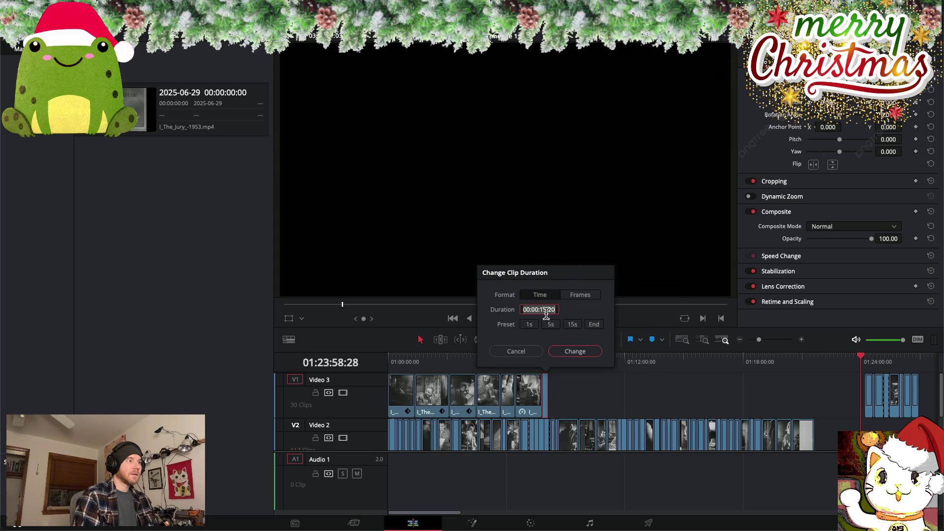
pyautogui.click(519, 351)
pyautogui.rightClick(544, 390)
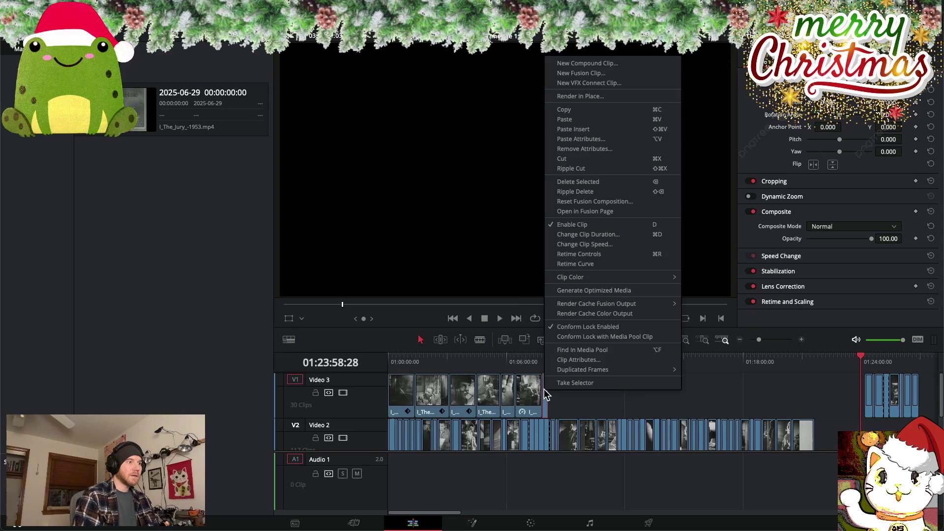
pyautogui.click(590, 242)
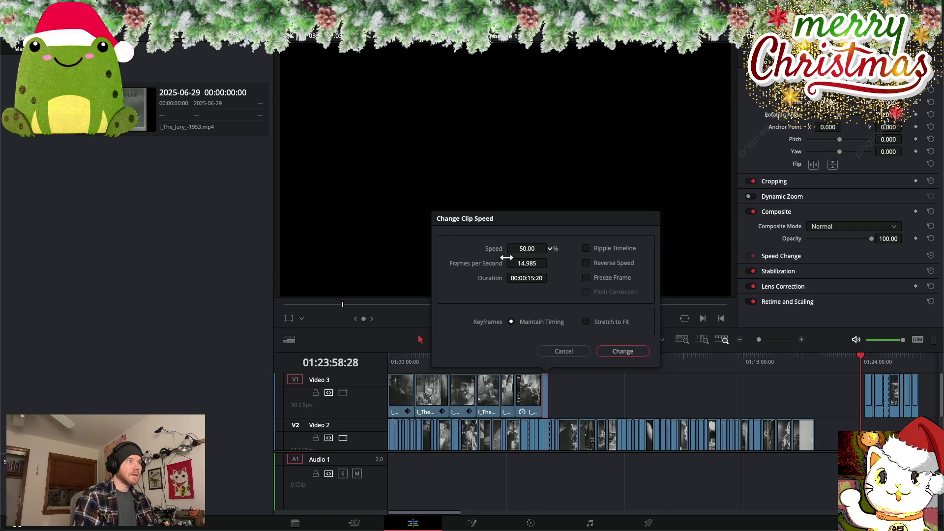
pyautogui.click(624, 351)
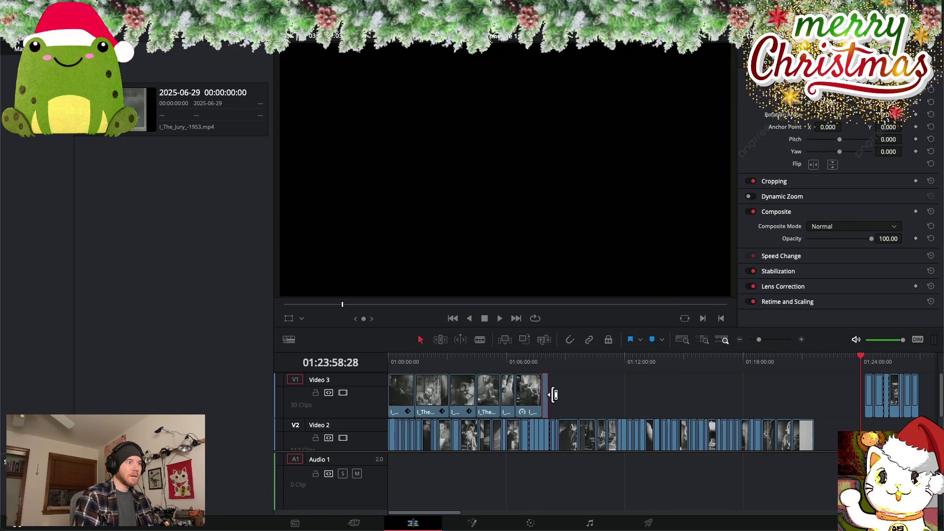
# Extend the slowed clip's end about 16 seconds and scrub through it
pyautogui.moveTo(551, 393); pyautogui.dragTo(556, 391)
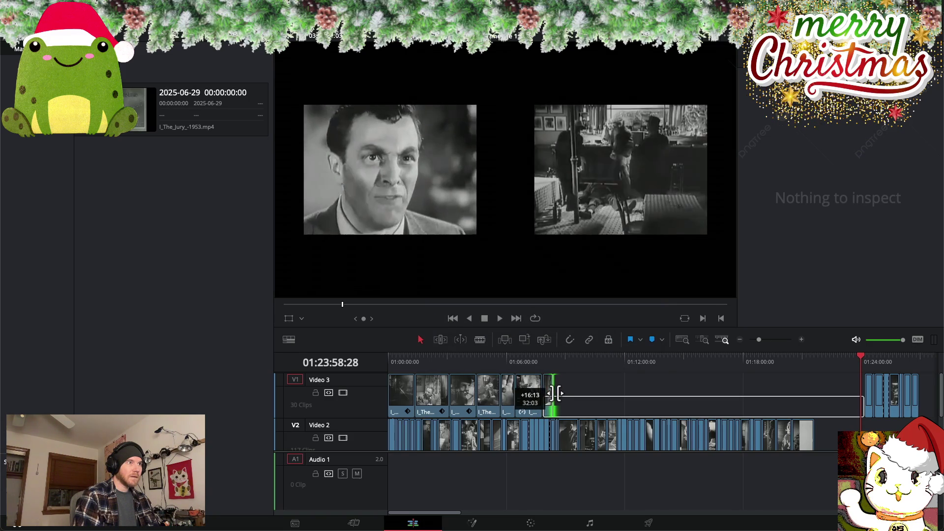
pyautogui.moveTo(544, 358); pyautogui.dragTo(548, 356)
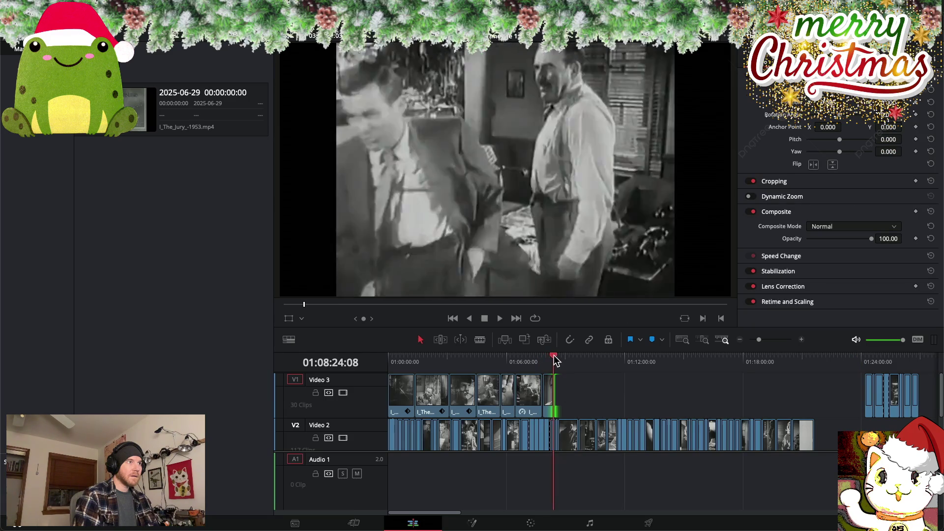
pyautogui.moveTo(549, 360); pyautogui.dragTo(555, 359)
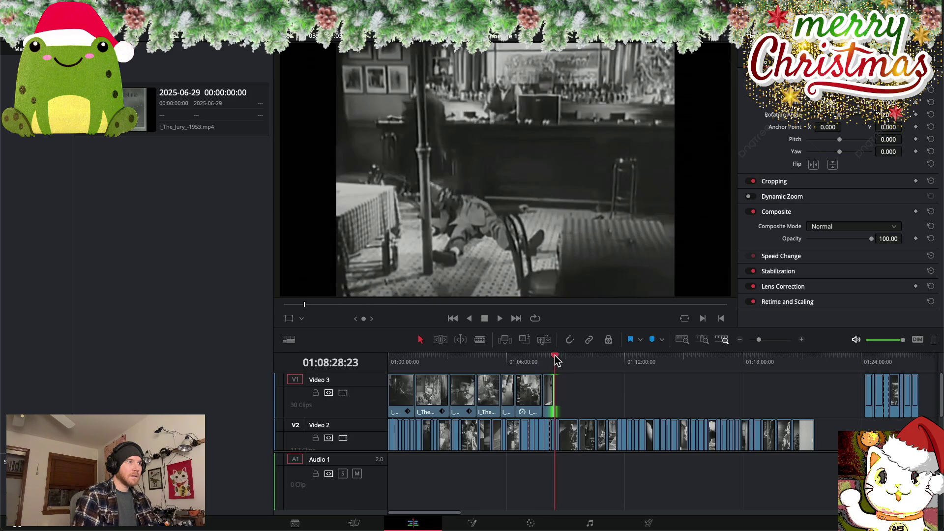
# Change the last Video 3 overlay clip's speed to 25% and zoom the timeline in
pyautogui.rightClick(549, 398)
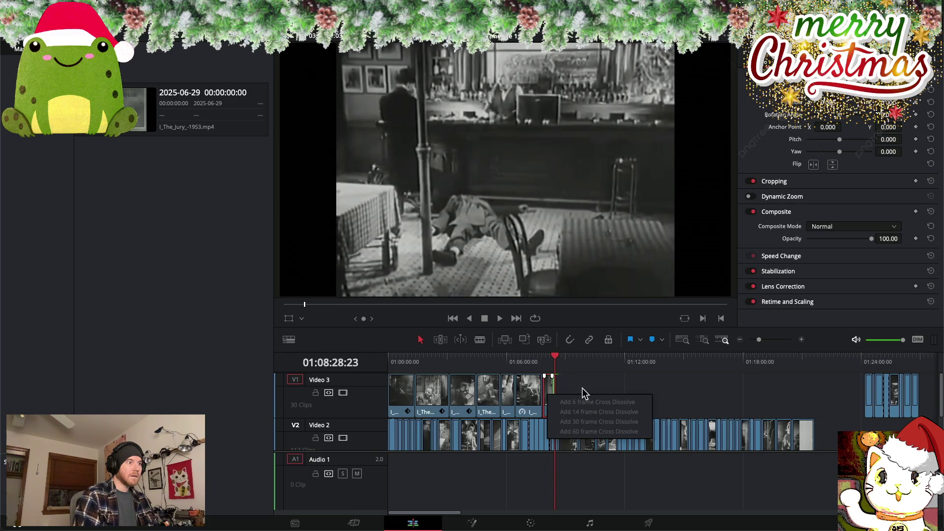
pyautogui.click(580, 388)
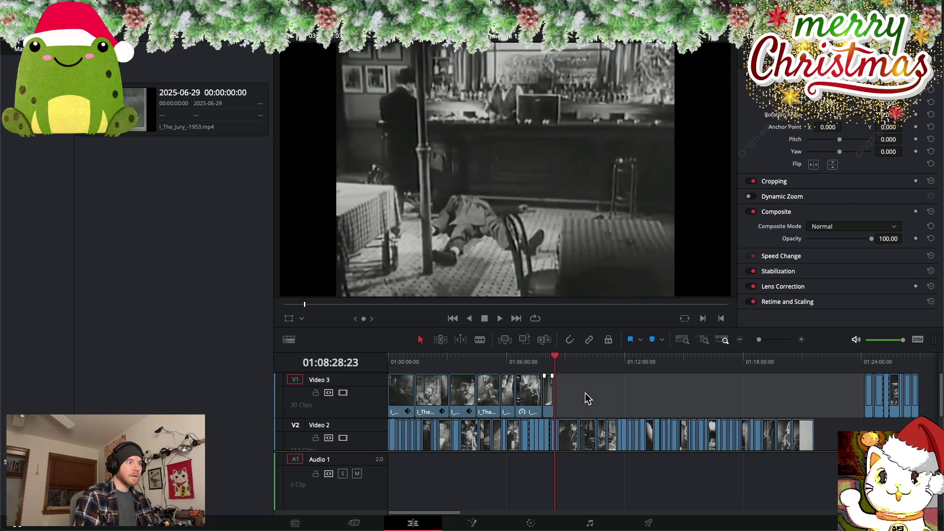
pyautogui.click(550, 391)
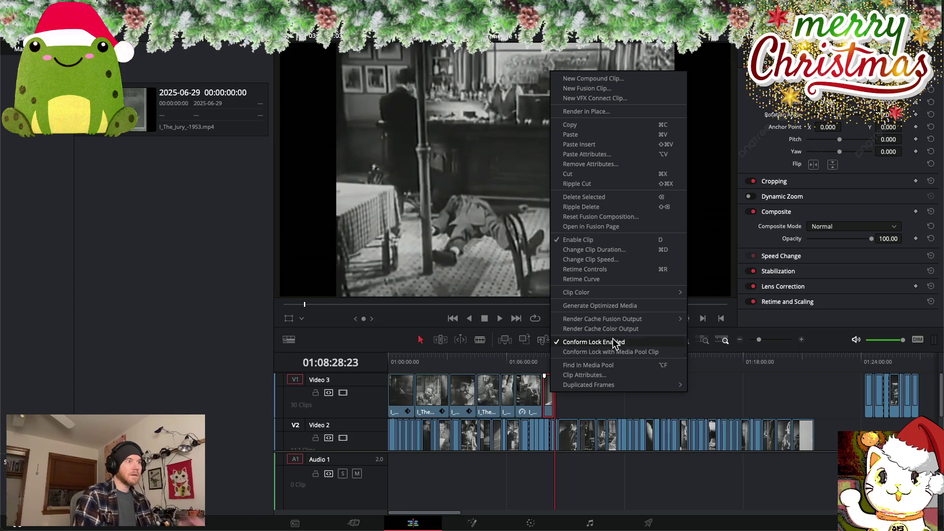
pyautogui.click(606, 260)
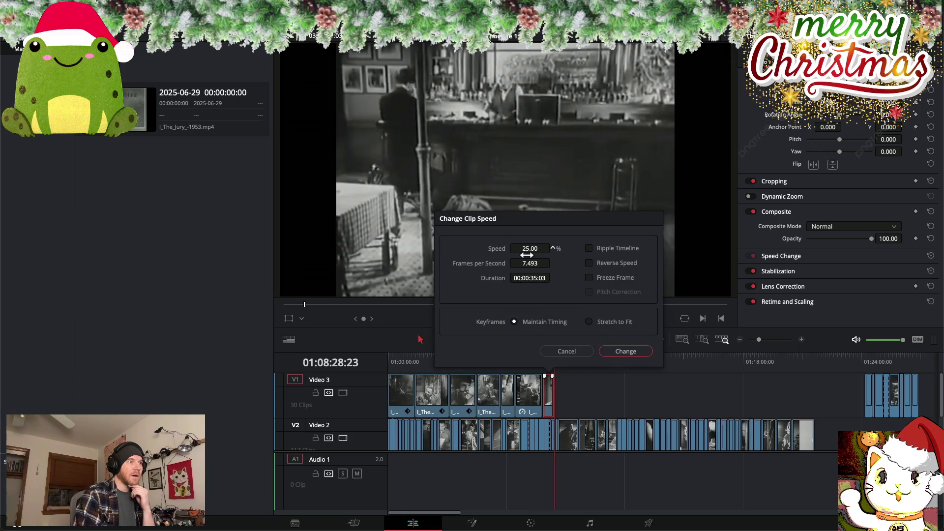
pyautogui.click(633, 351)
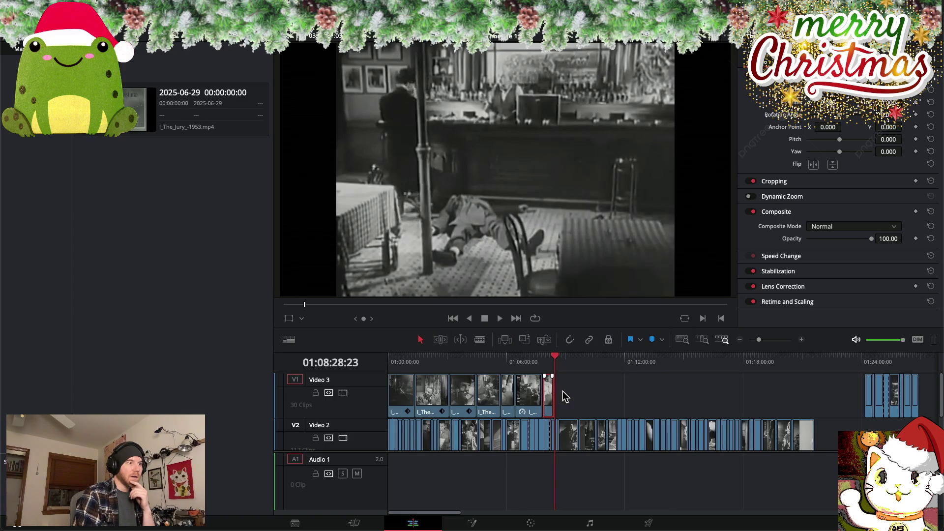
pyautogui.click(571, 388)
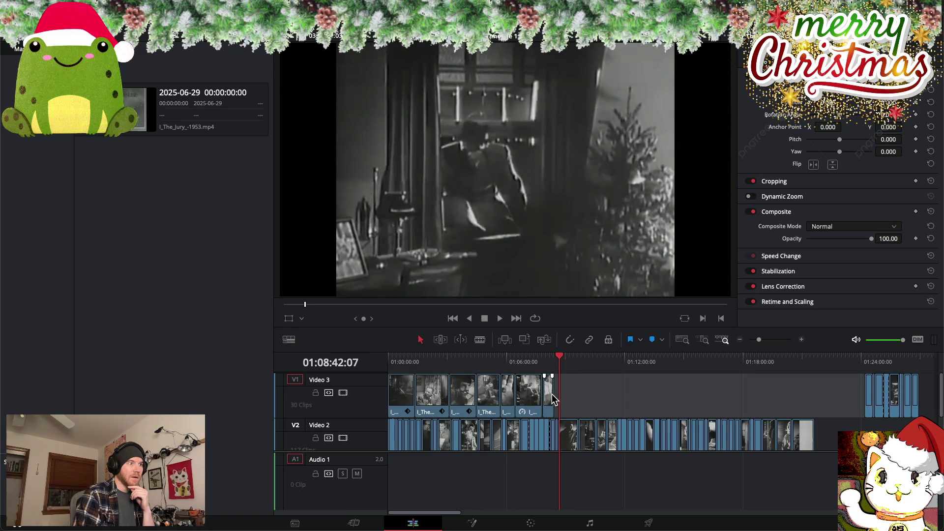
pyautogui.click(552, 394)
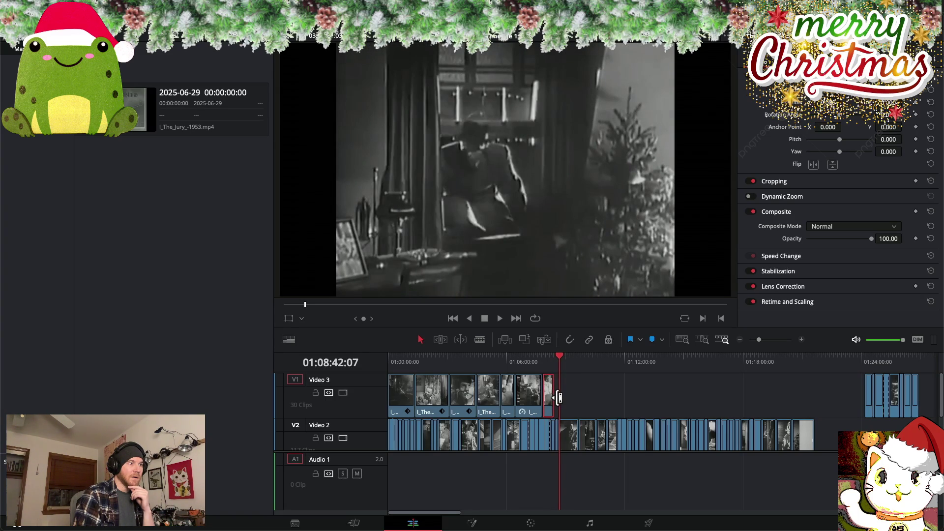
pyautogui.scroll(2, 564, 400)
pyautogui.scroll(2, 627, 392)
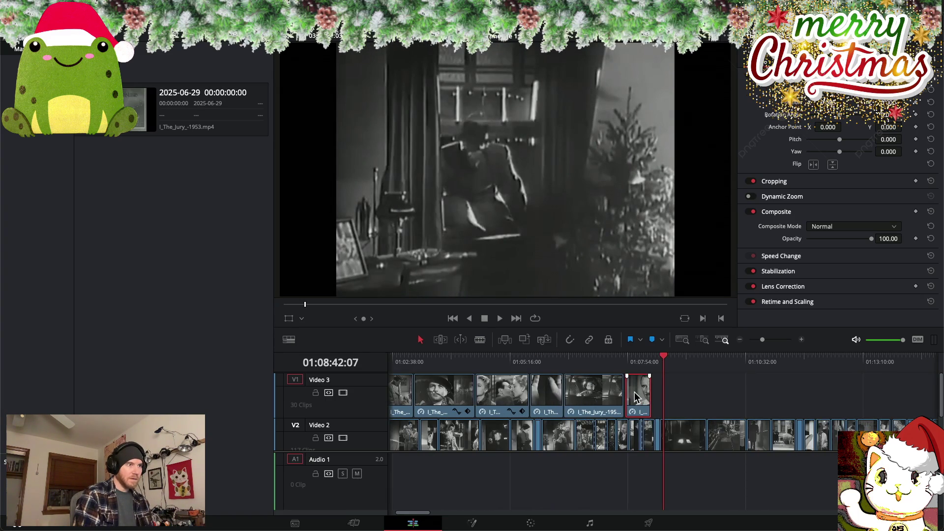
# Extend the end of the last Video 3 overlay clip and nudge it slightly earlier
pyautogui.moveTo(656, 394); pyautogui.dragTo(667, 397)
pyautogui.click(640, 356)
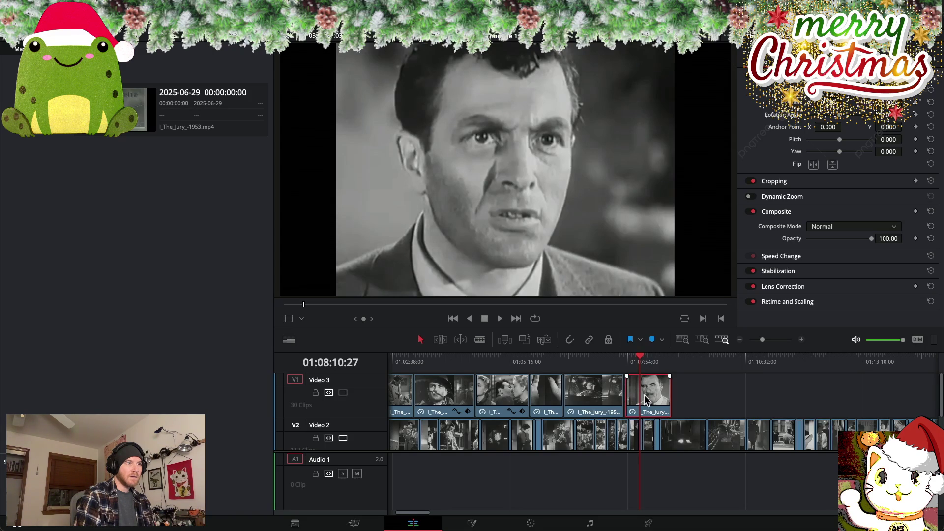
pyautogui.moveTo(642, 396); pyautogui.dragTo(642, 399)
# Scrub near the clip's end to review it, then return to the hand holding a bullet
pyautogui.hscroll(-5, 577, 396)
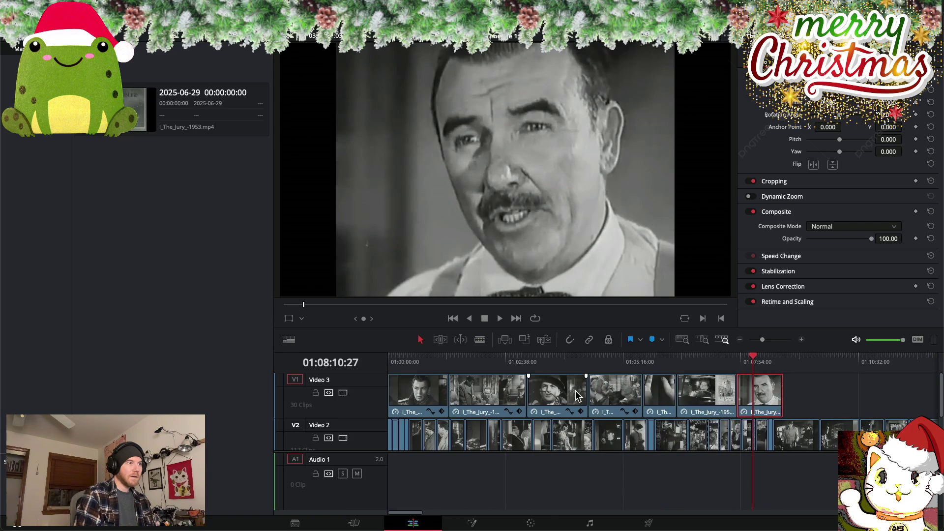
pyautogui.hscroll(3, 576, 396)
pyautogui.hscroll(3, 577, 396)
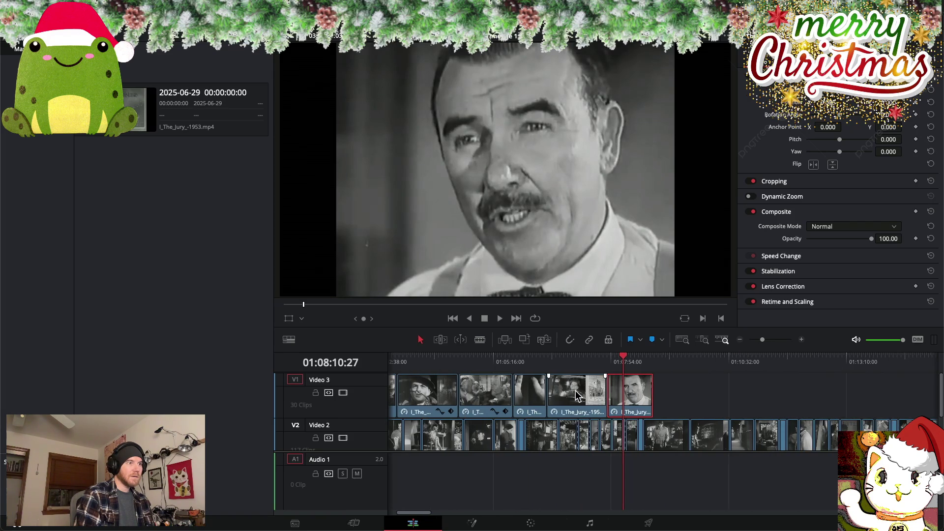
pyautogui.moveTo(626, 362); pyautogui.dragTo(647, 357)
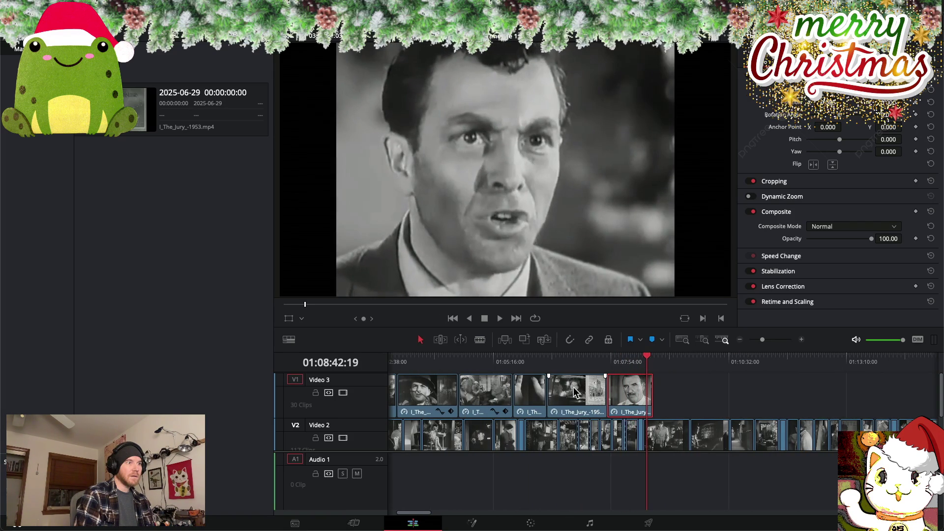
pyautogui.moveTo(647, 357)
pyautogui.mouseDown()
pyautogui.moveTo(515, 357)
pyautogui.moveTo(532, 358)
pyautogui.mouseUp()
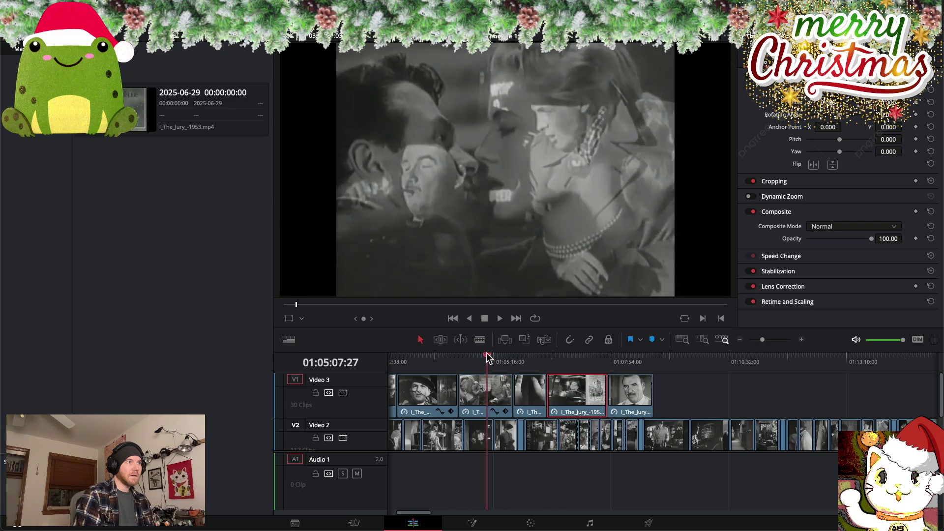
# Drop the opacity of the last three Video 3 overlay clips to about 50 (49.62), previewing each blend
pyautogui.click(538, 393)
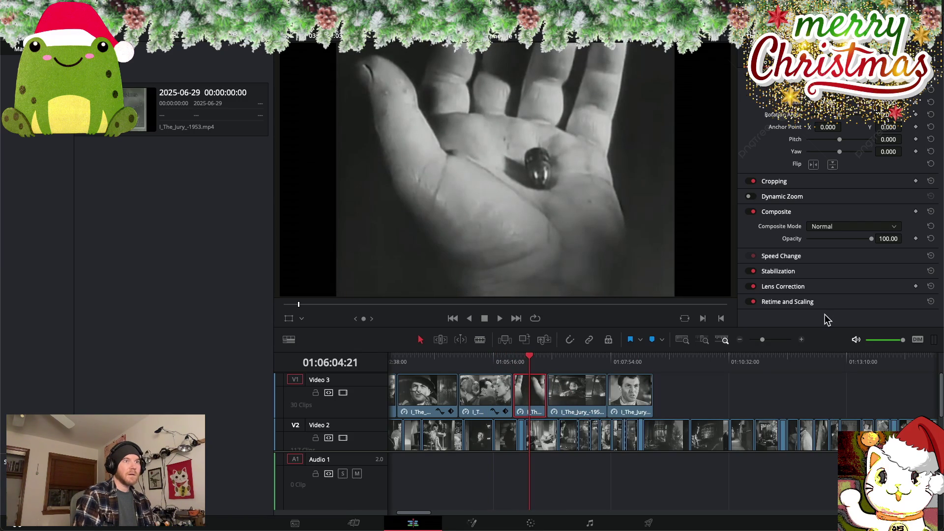
pyautogui.moveTo(870, 238); pyautogui.dragTo(840, 238)
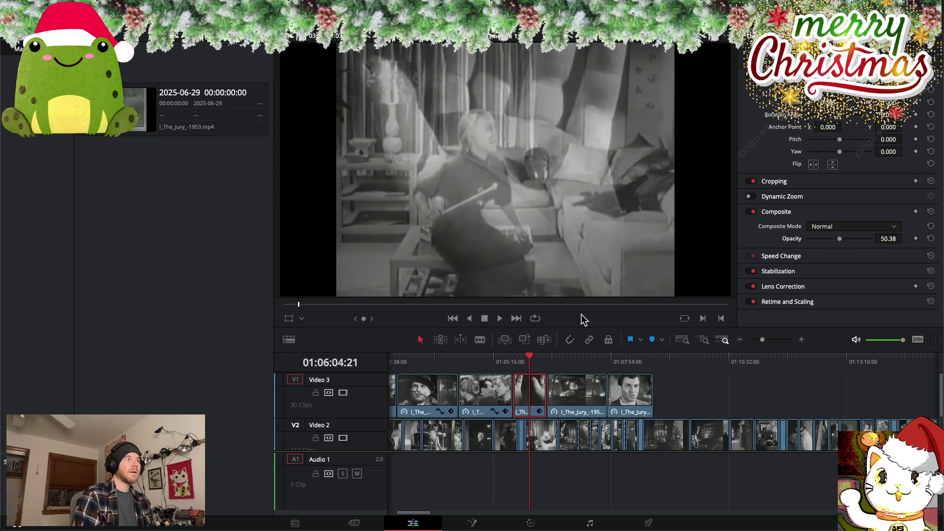
pyautogui.moveTo(531, 360); pyautogui.dragTo(566, 359)
pyautogui.click(584, 396)
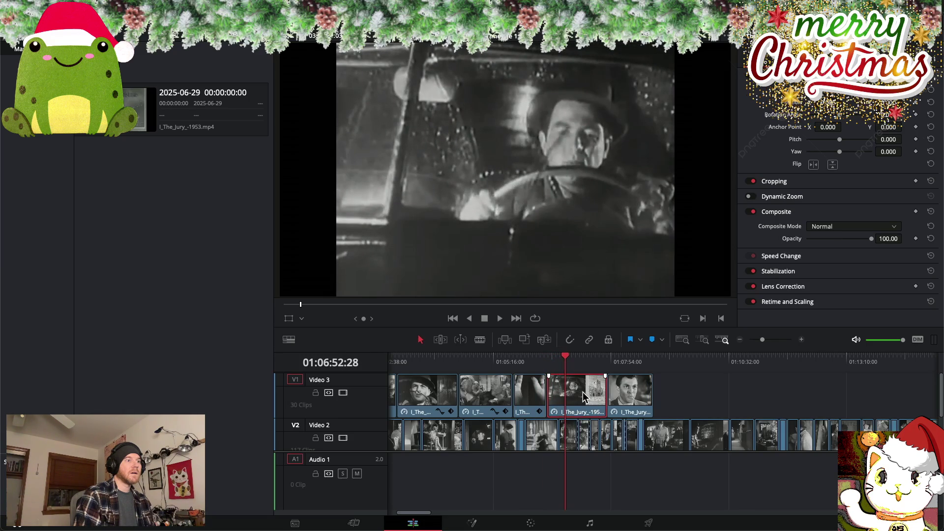
pyautogui.moveTo(872, 238); pyautogui.dragTo(841, 238)
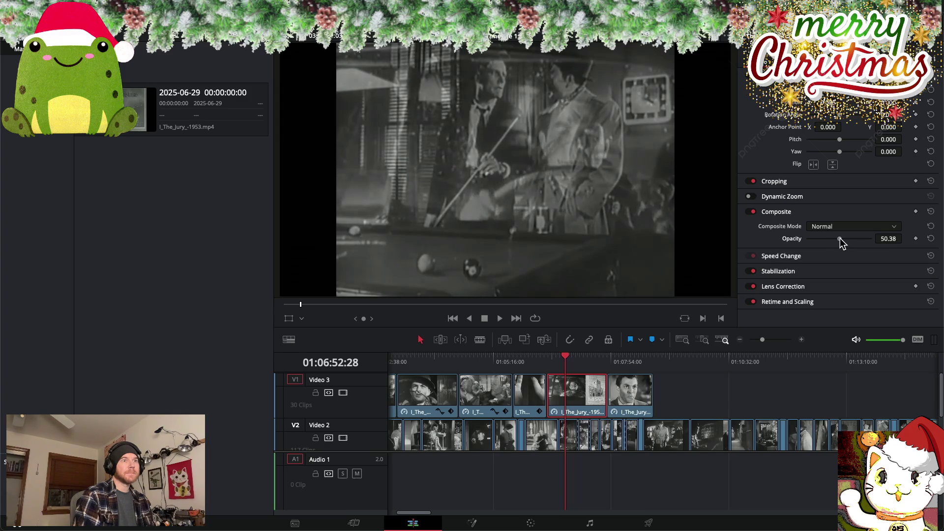
pyautogui.moveTo(565, 359); pyautogui.dragTo(632, 358)
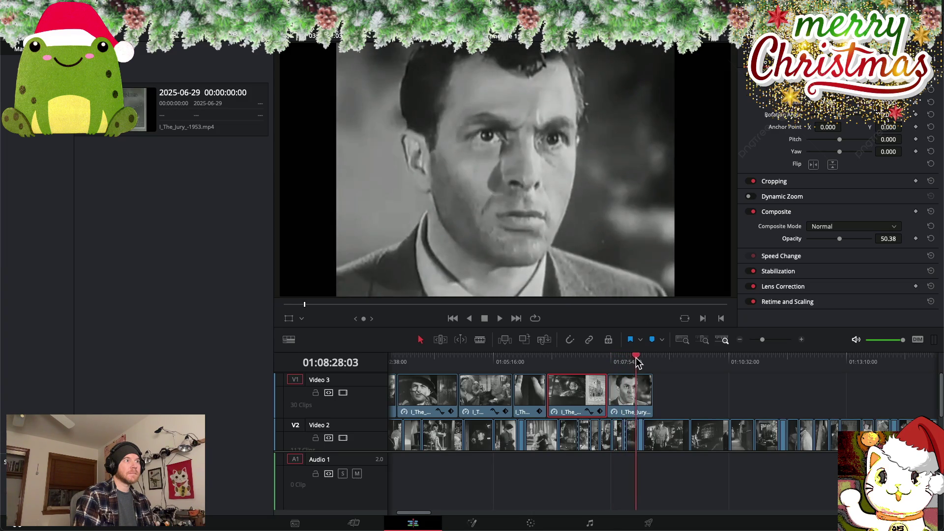
pyautogui.moveTo(631, 357); pyautogui.dragTo(642, 359)
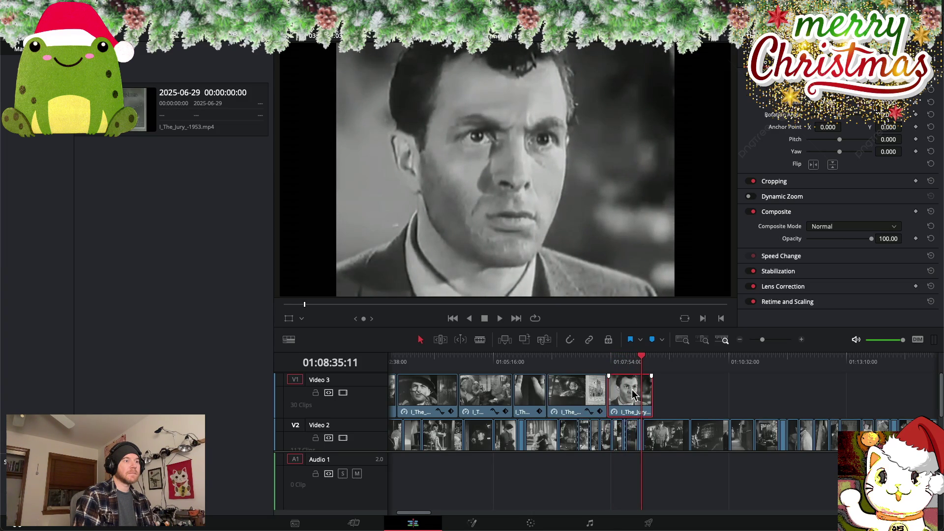
pyautogui.moveTo(872, 239); pyautogui.dragTo(841, 239)
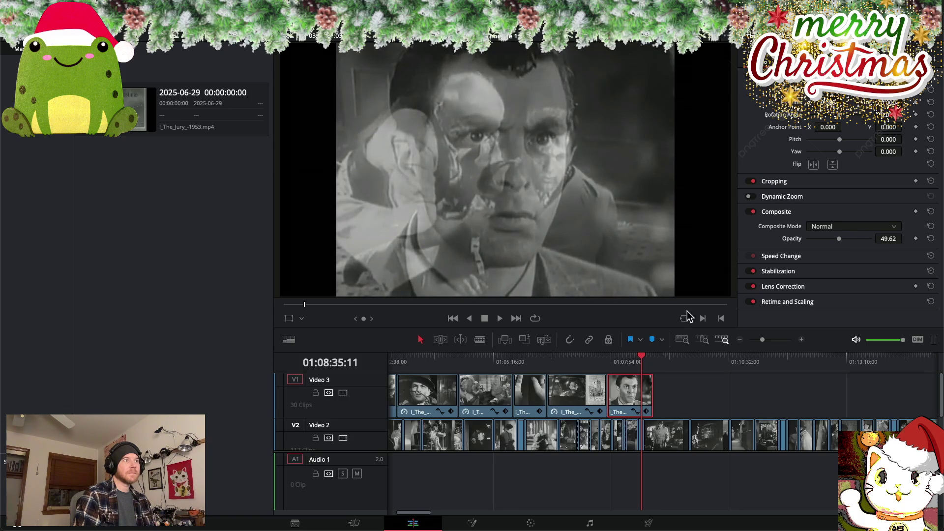
pyautogui.moveTo(641, 356); pyautogui.dragTo(740, 371)
pyautogui.hscroll(5, 740, 374)
pyautogui.hscroll(6, 739, 373)
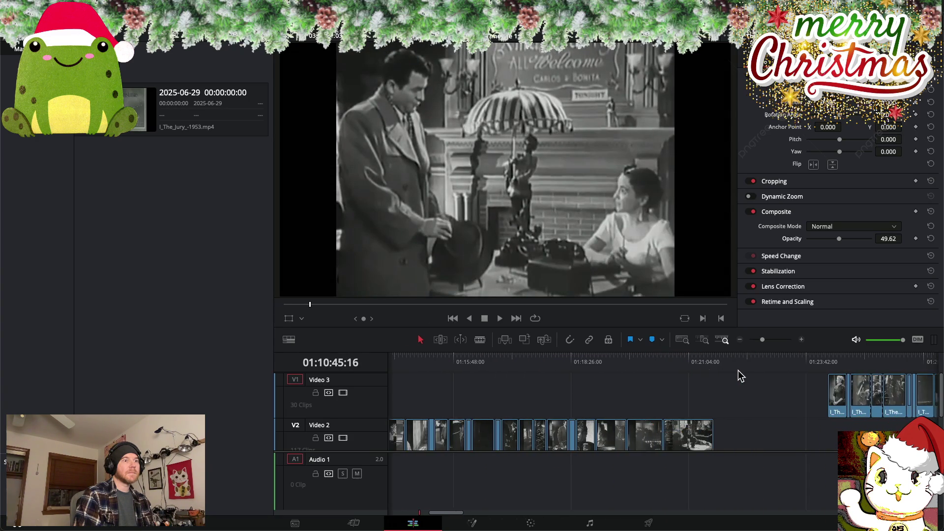
pyautogui.hscroll(5, 738, 370)
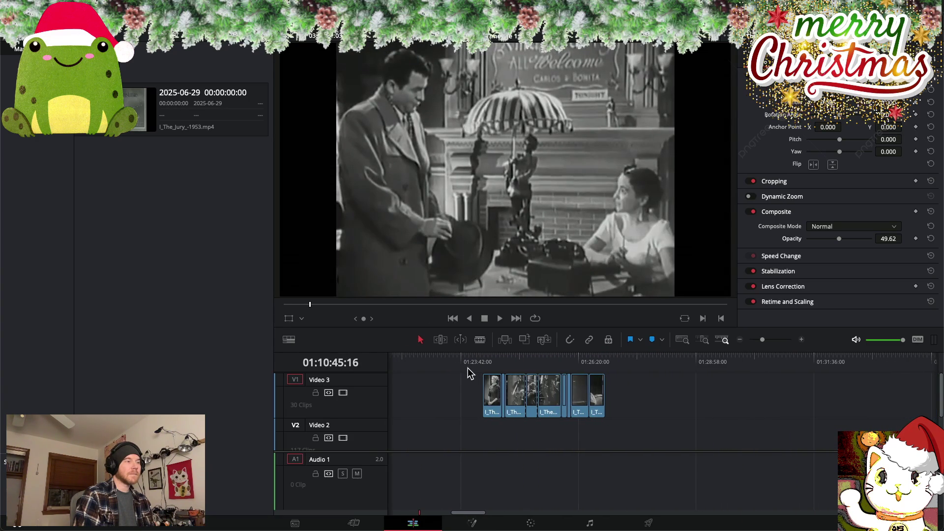
pyautogui.hscroll(-4, 467, 368)
pyautogui.hscroll(-4, 468, 368)
pyautogui.hscroll(-4, 468, 368)
pyautogui.moveTo(633, 361); pyautogui.dragTo(866, 367)
pyautogui.hscroll(3, 678, 389)
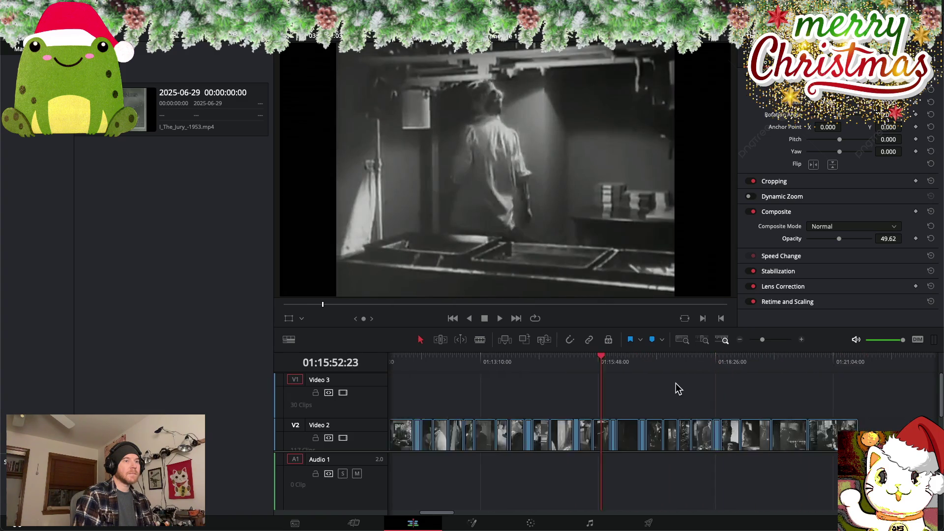
pyautogui.hscroll(3, 679, 389)
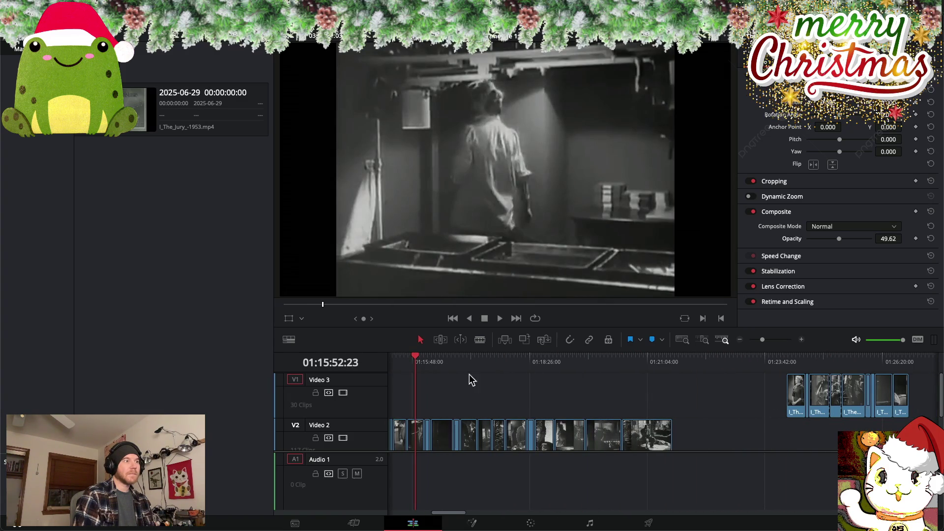
pyautogui.moveTo(417, 360)
pyautogui.mouseDown()
pyautogui.moveTo(887, 369)
pyautogui.moveTo(414, 355)
pyautogui.moveTo(433, 350)
pyautogui.mouseUp()
pyautogui.hscroll(-5, 429, 371)
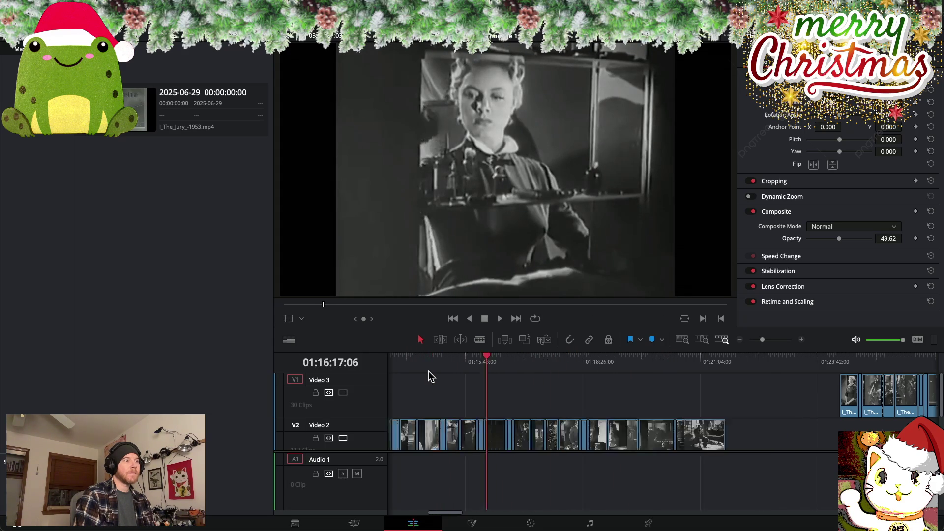
pyautogui.hscroll(-5, 428, 371)
pyautogui.moveTo(877, 359)
pyautogui.mouseDown()
pyautogui.moveTo(550, 347)
pyautogui.moveTo(598, 341)
pyautogui.moveTo(825, 358)
pyautogui.moveTo(857, 350)
pyautogui.moveTo(411, 347)
pyautogui.moveTo(581, 353)
pyautogui.mouseUp()
pyautogui.hscroll(-5, 545, 368)
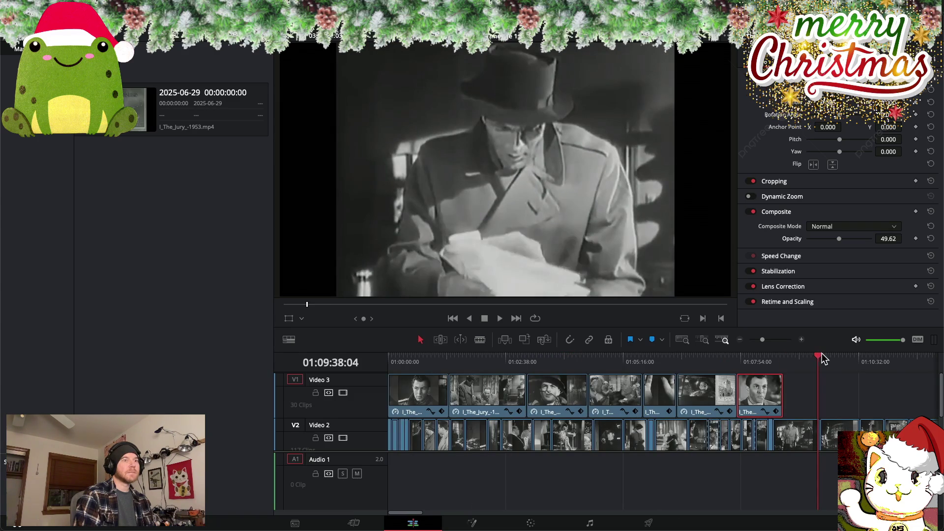
# Scrub through the overlays to preview how they blend with the Video 2 shots
pyautogui.moveTo(820, 354)
pyautogui.mouseDown()
pyautogui.moveTo(389, 355)
pyautogui.moveTo(605, 362)
pyautogui.mouseUp()
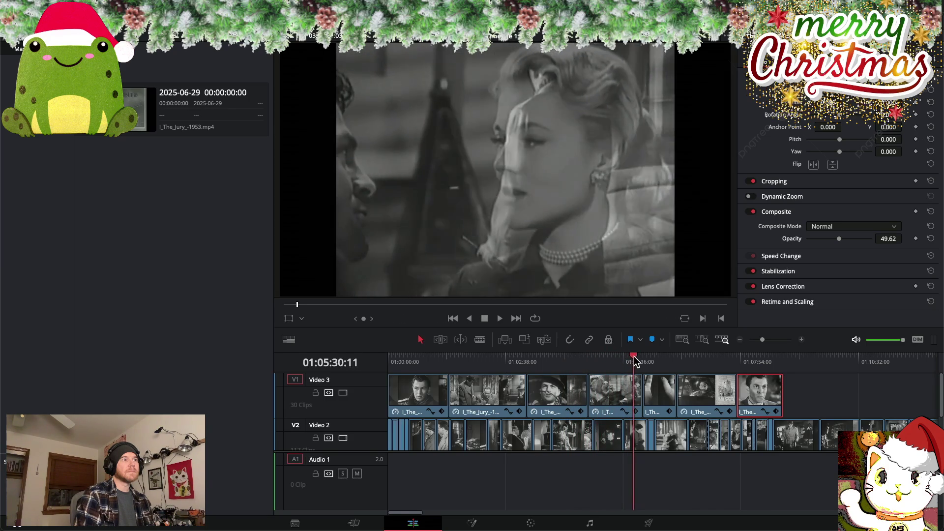
pyautogui.moveTo(643, 361); pyautogui.dragTo(762, 359)
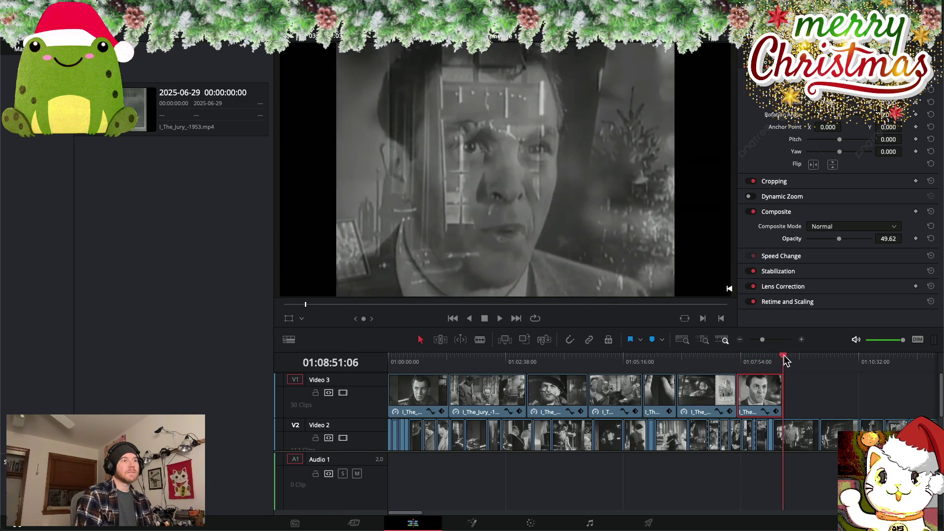
pyautogui.moveTo(661, 362); pyautogui.dragTo(673, 362)
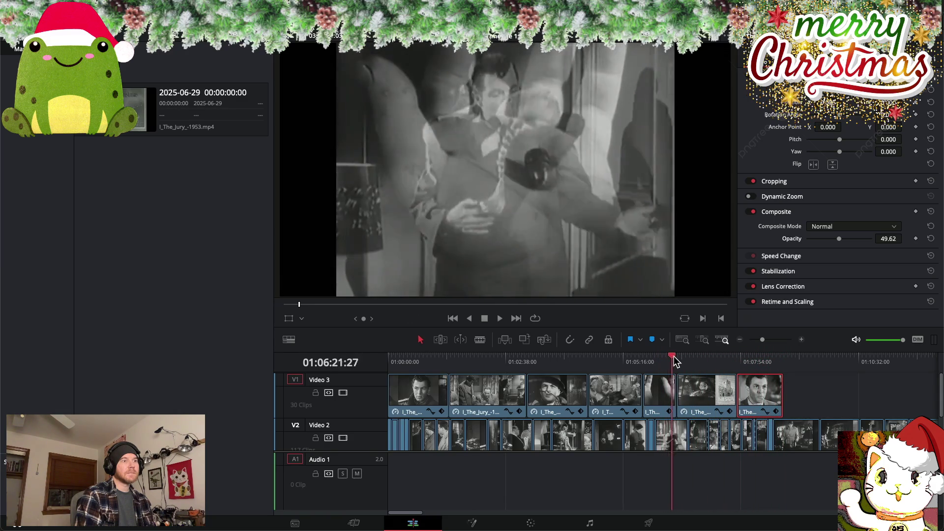
pyautogui.hscroll(4, 647, 364)
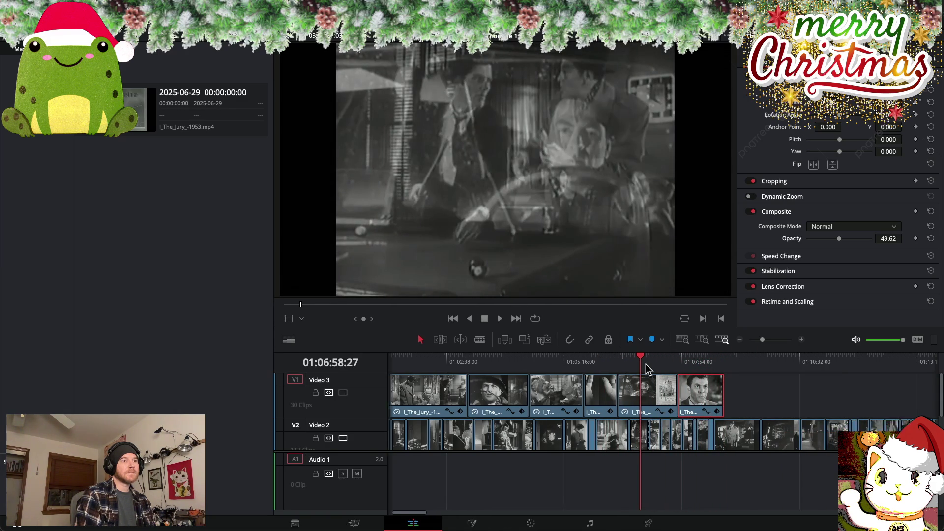
# Slide the close-up and last overlay clips left to close the gaps, then review near 01:24:40
pyautogui.moveTo(627, 397); pyautogui.dragTo(752, 393)
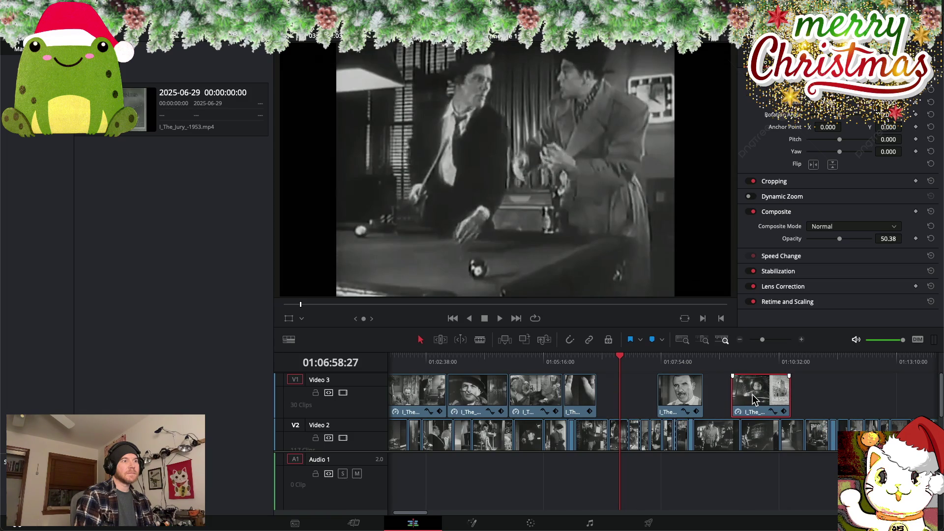
pyautogui.moveTo(672, 394); pyautogui.dragTo(614, 395)
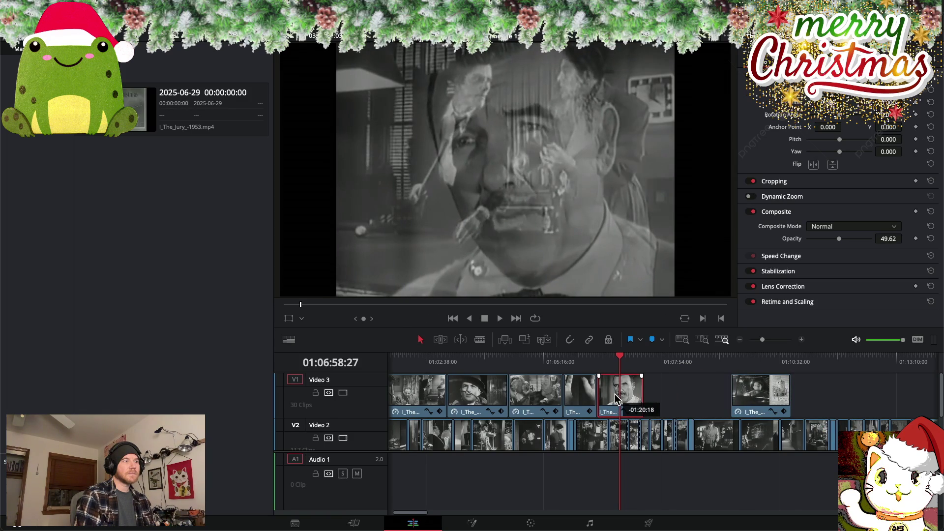
pyautogui.moveTo(740, 399); pyautogui.dragTo(660, 400)
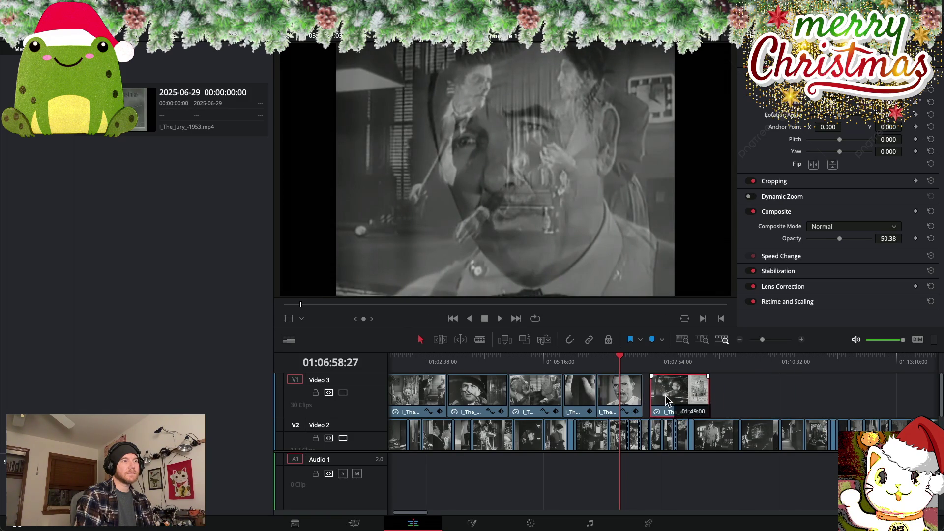
pyautogui.moveTo(622, 362)
pyautogui.mouseDown()
pyautogui.moveTo(608, 361)
pyautogui.moveTo(719, 369)
pyautogui.mouseUp()
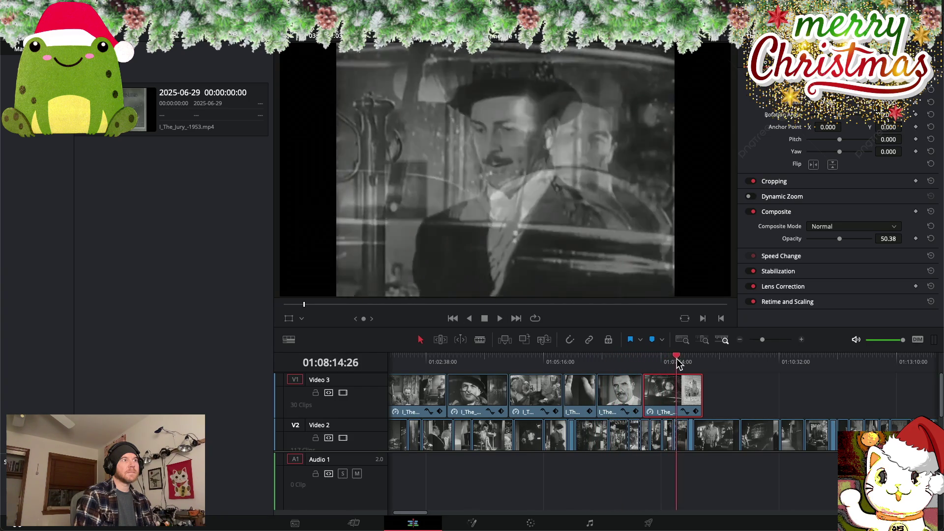
pyautogui.hscroll(10, 717, 371)
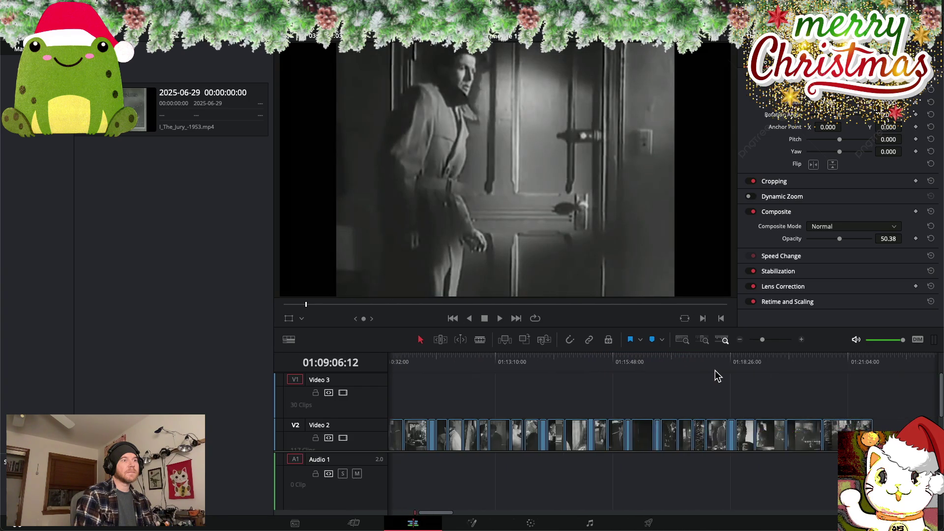
pyautogui.moveTo(512, 357); pyautogui.dragTo(531, 357)
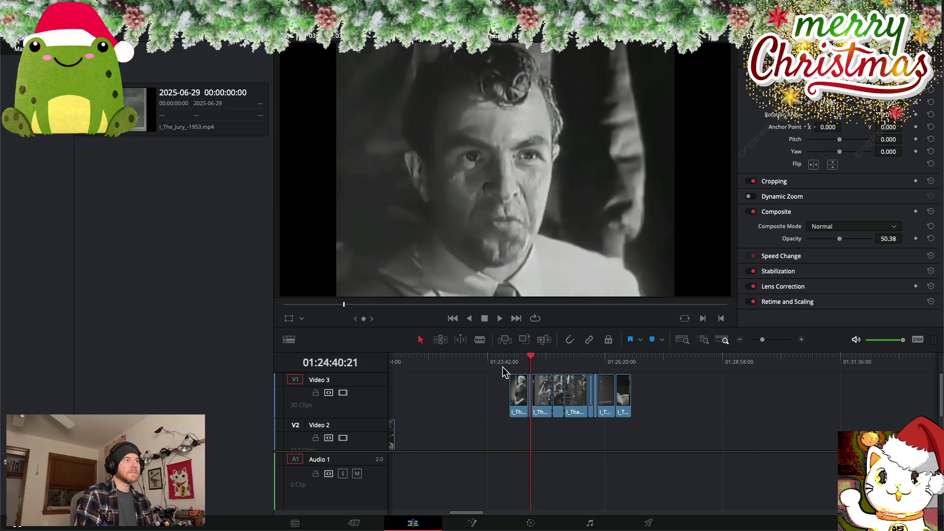
# Pull the first spare clip left, slow it to 25% speed, and drag its end out to lengthen it
pyautogui.hscroll(-3, 665, 407)
pyautogui.moveTo(744, 396); pyautogui.dragTo(647, 396)
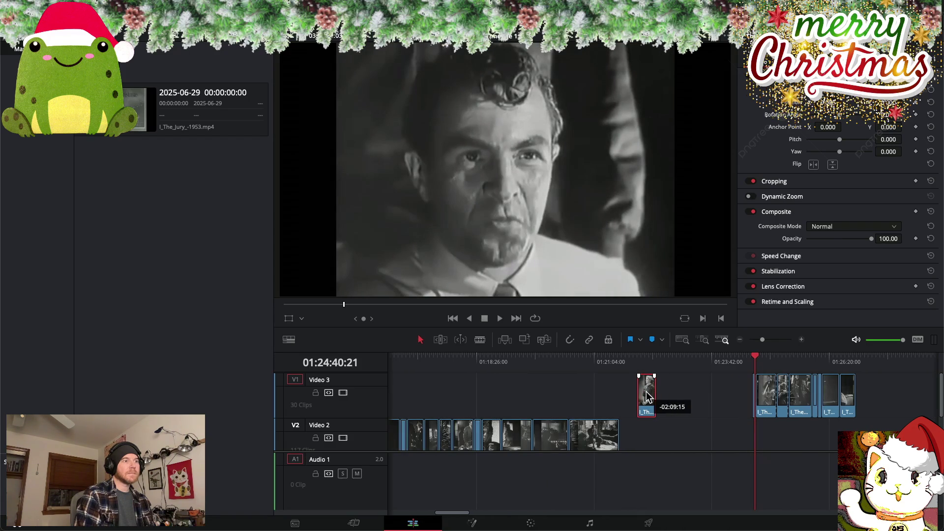
pyautogui.rightClick(647, 394)
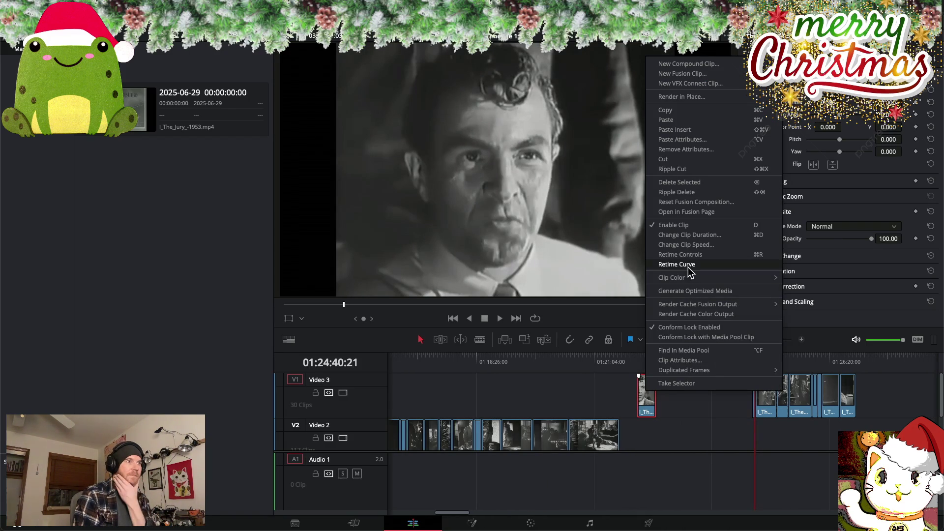
pyautogui.click(698, 245)
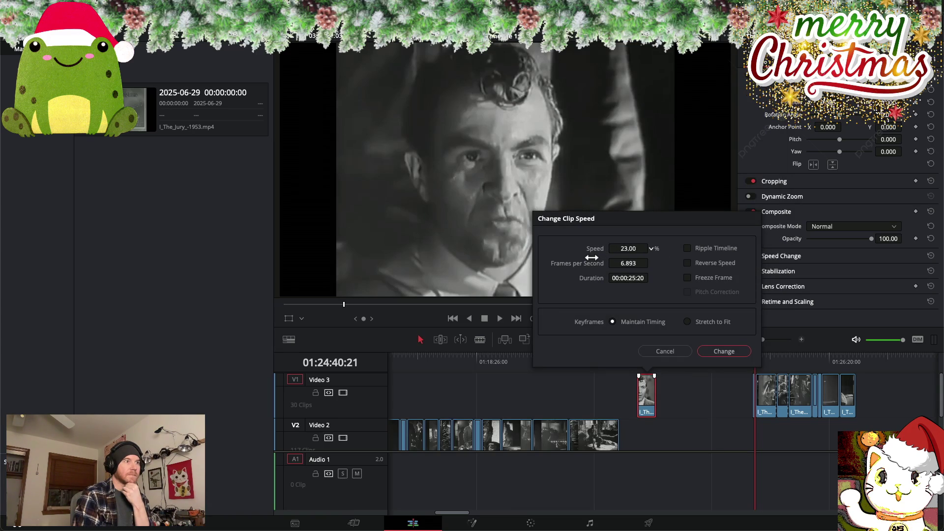
pyautogui.click(730, 351)
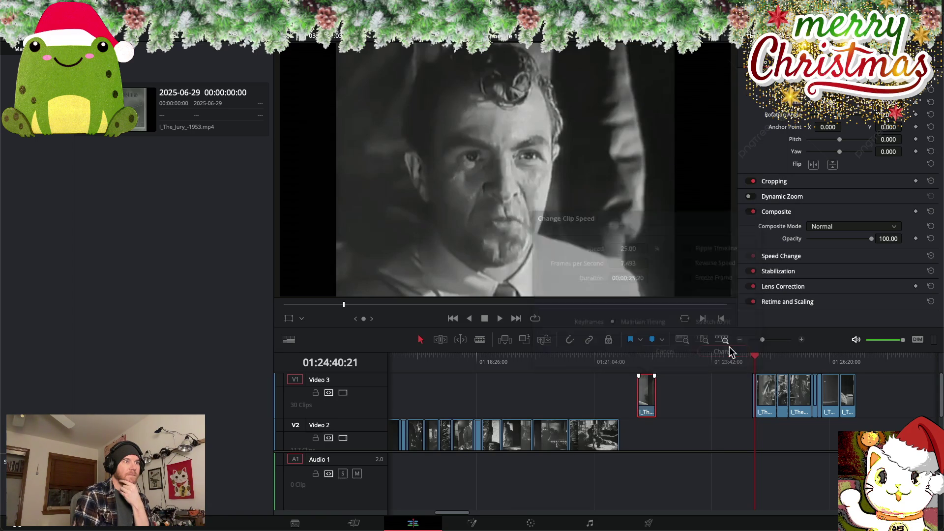
pyautogui.moveTo(653, 394)
pyautogui.mouseDown()
pyautogui.moveTo(711, 398)
pyautogui.moveTo(453, 388)
pyautogui.mouseUp()
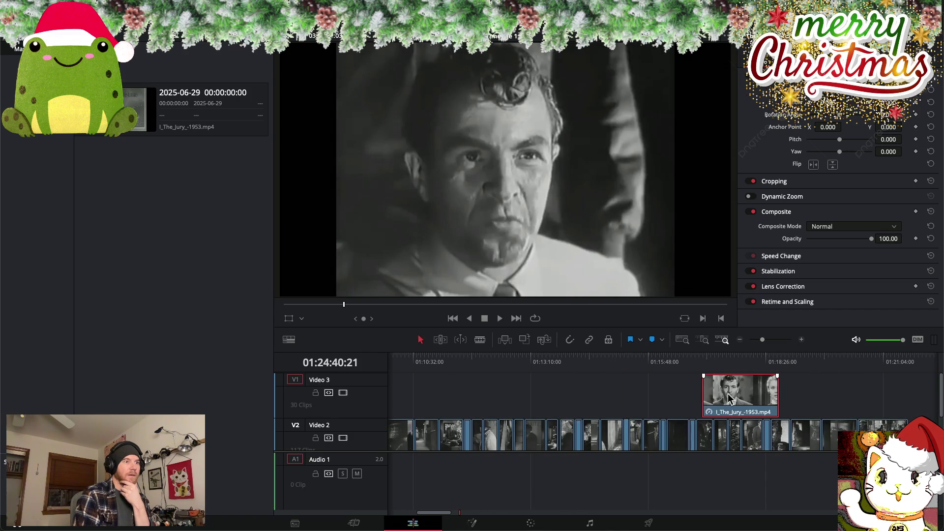
# Butt the slowed clip against the previous Video 3 overlays and scrub to preview it
pyautogui.moveTo(723, 398); pyautogui.dragTo(449, 396)
pyautogui.moveTo(752, 401); pyautogui.dragTo(642, 401)
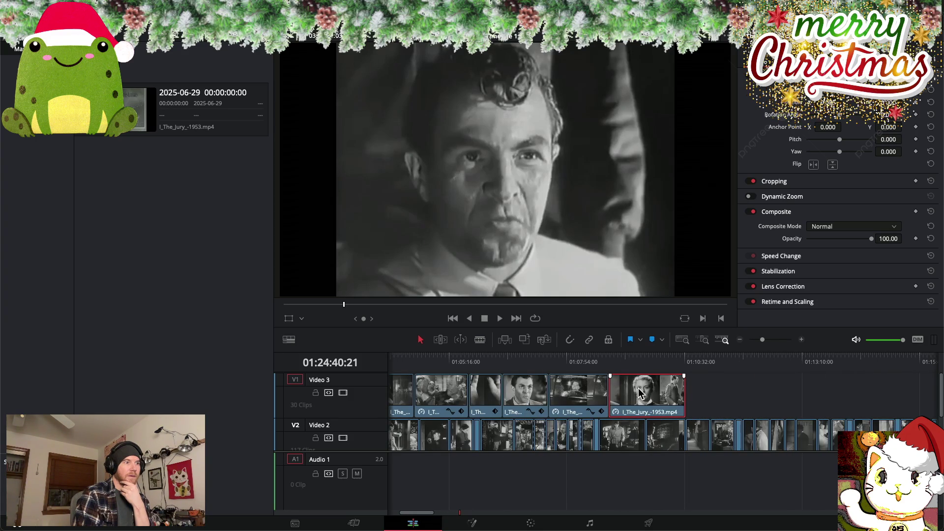
pyautogui.rightClick(639, 392)
pyautogui.moveTo(664, 382)
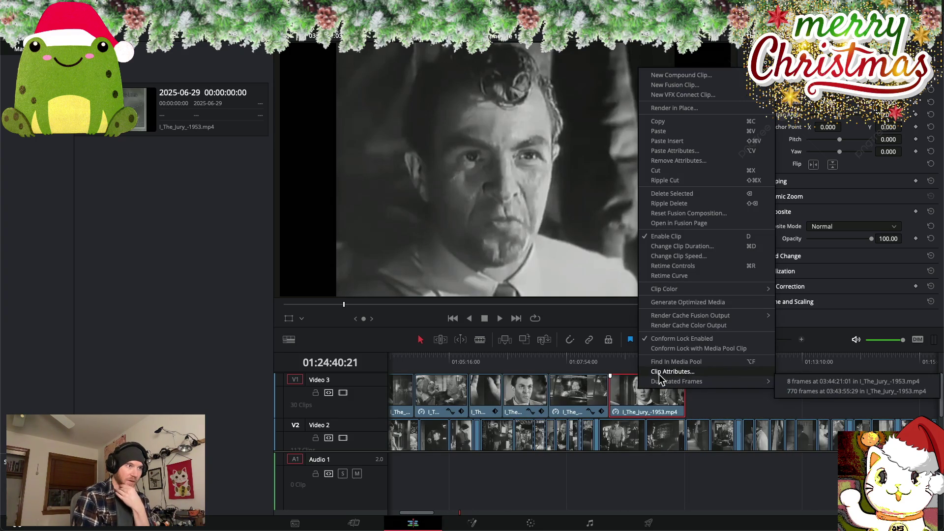
pyautogui.click(626, 402)
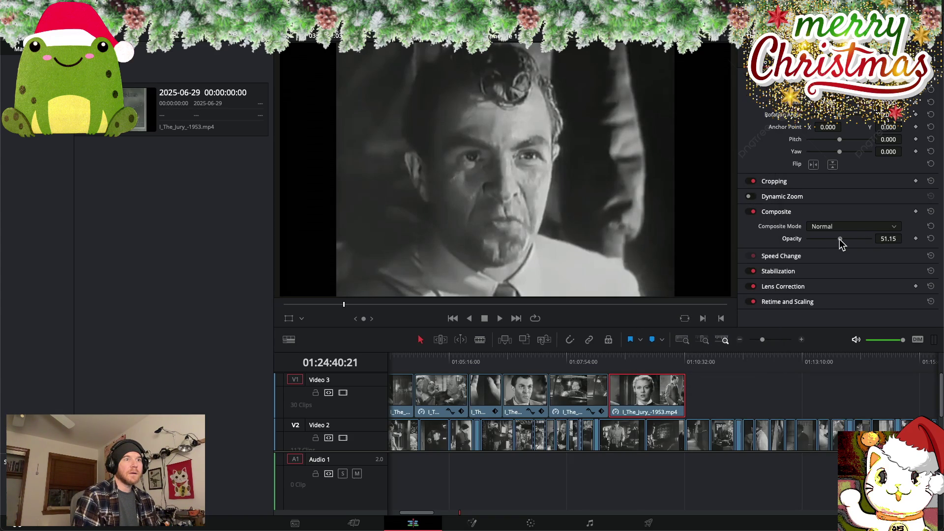
pyautogui.moveTo(641, 364)
pyautogui.mouseDown()
pyautogui.moveTo(628, 363)
pyautogui.moveTo(667, 363)
pyautogui.moveTo(574, 360)
pyautogui.moveTo(699, 365)
pyautogui.mouseUp()
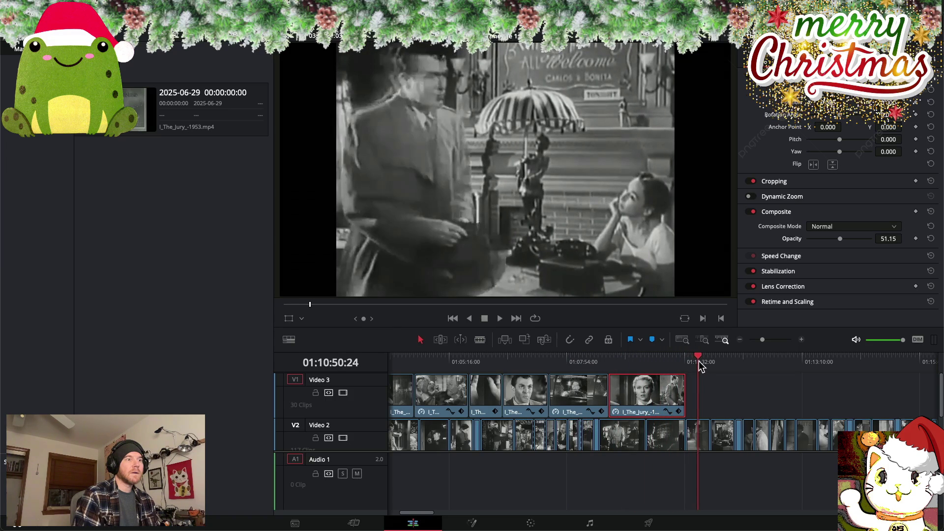
pyautogui.hscroll(3, 698, 361)
pyautogui.hscroll(-1, 657, 374)
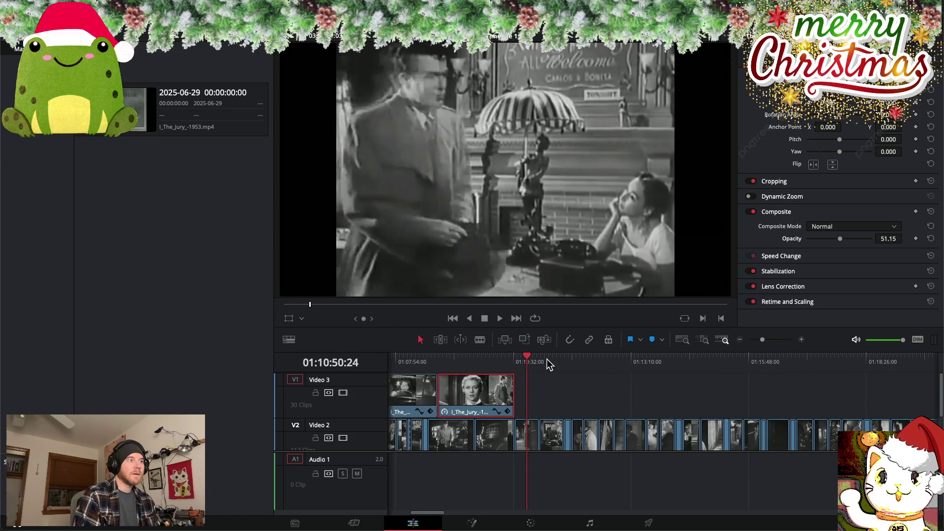
pyautogui.moveTo(526, 355)
pyautogui.mouseDown()
pyautogui.moveTo(722, 372)
pyautogui.moveTo(650, 370)
pyautogui.mouseUp()
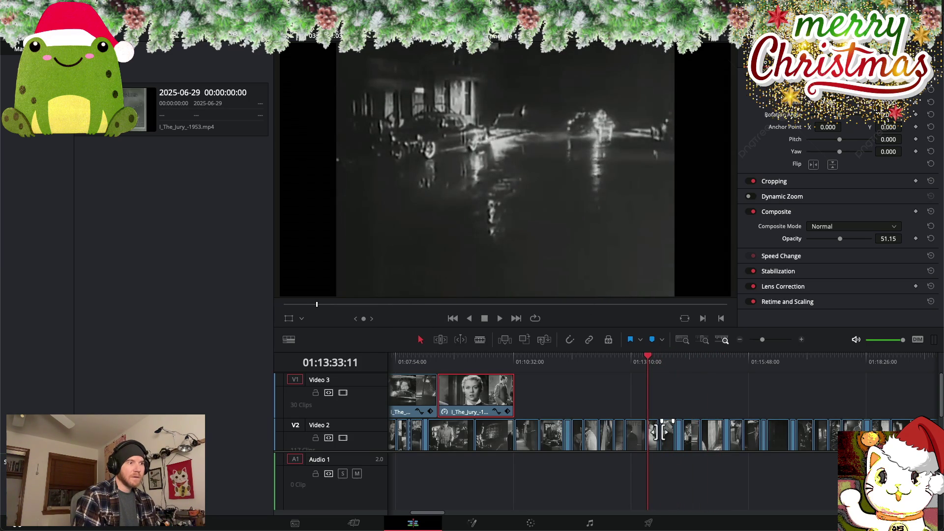
pyautogui.scroll(2, 668, 434)
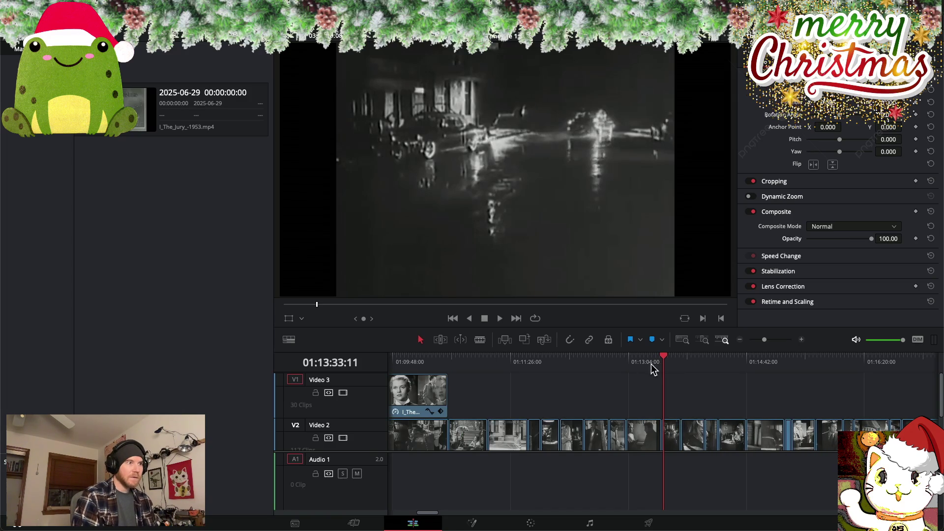
pyautogui.moveTo(663, 355)
pyautogui.mouseDown()
pyautogui.moveTo(599, 358)
pyautogui.moveTo(612, 356)
pyautogui.mouseUp()
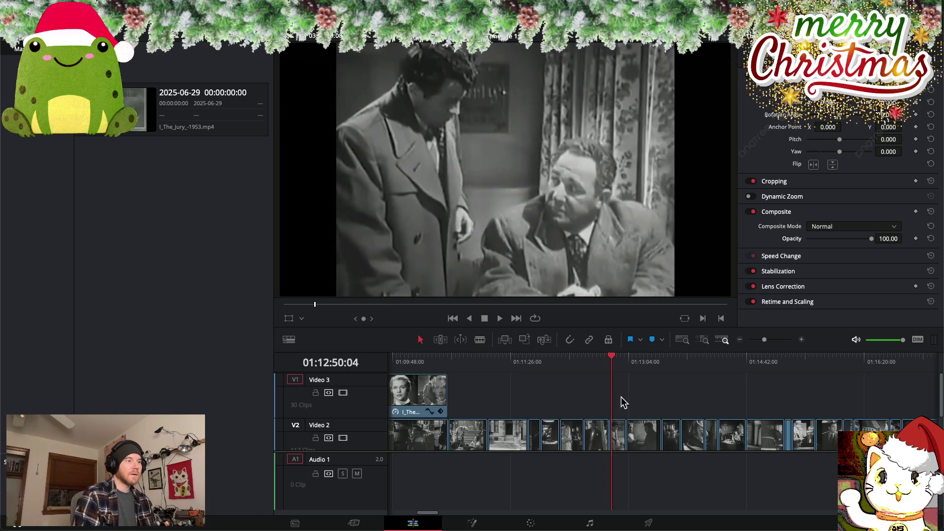
pyautogui.press('BackSpace')
pyautogui.click(618, 443)
pyautogui.press('BackSpace')
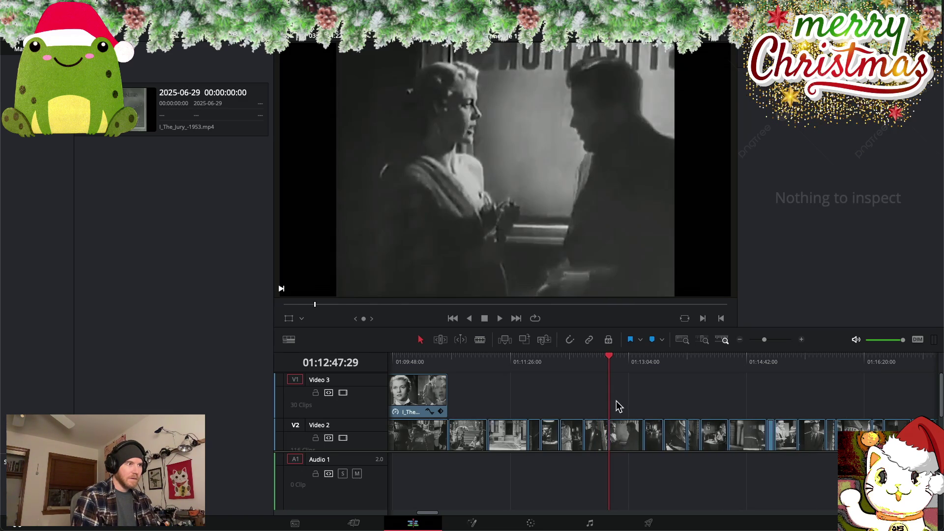
pyautogui.moveTo(609, 361)
pyautogui.mouseDown()
pyautogui.moveTo(406, 358)
pyautogui.moveTo(661, 391)
pyautogui.mouseUp()
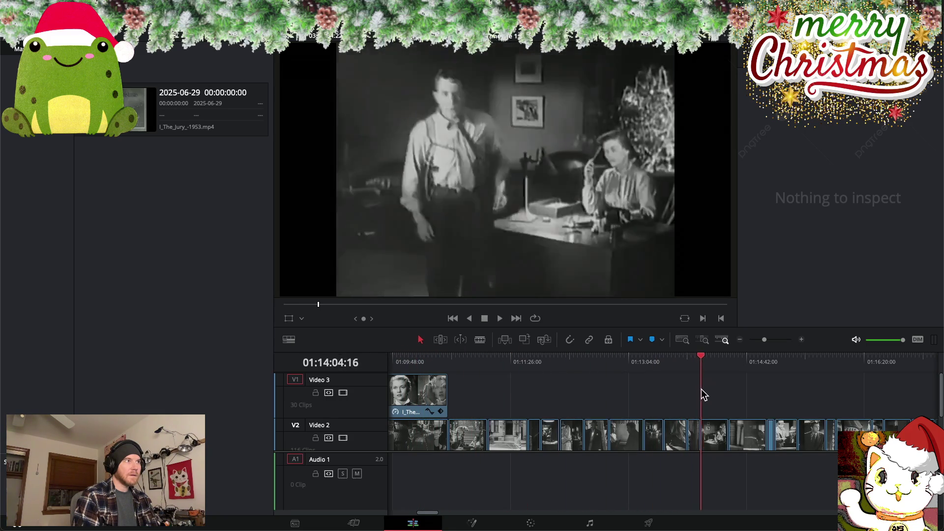
pyautogui.moveTo(662, 391); pyautogui.dragTo(728, 397)
pyautogui.hscroll(5, 673, 388)
pyautogui.moveTo(558, 360)
pyautogui.mouseDown()
pyautogui.moveTo(641, 367)
pyautogui.moveTo(581, 362)
pyautogui.moveTo(592, 363)
pyautogui.mouseUp()
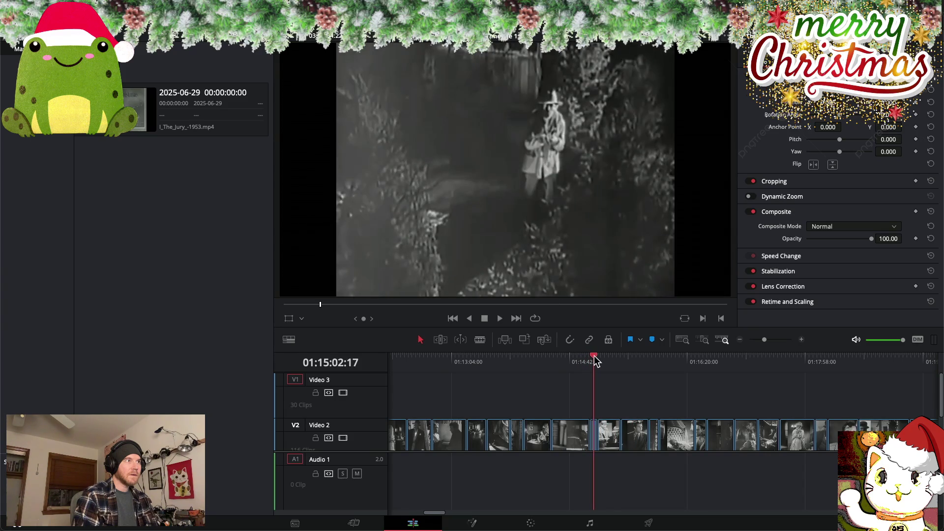
pyautogui.moveTo(593, 362); pyautogui.dragTo(593, 358)
pyautogui.press('space')
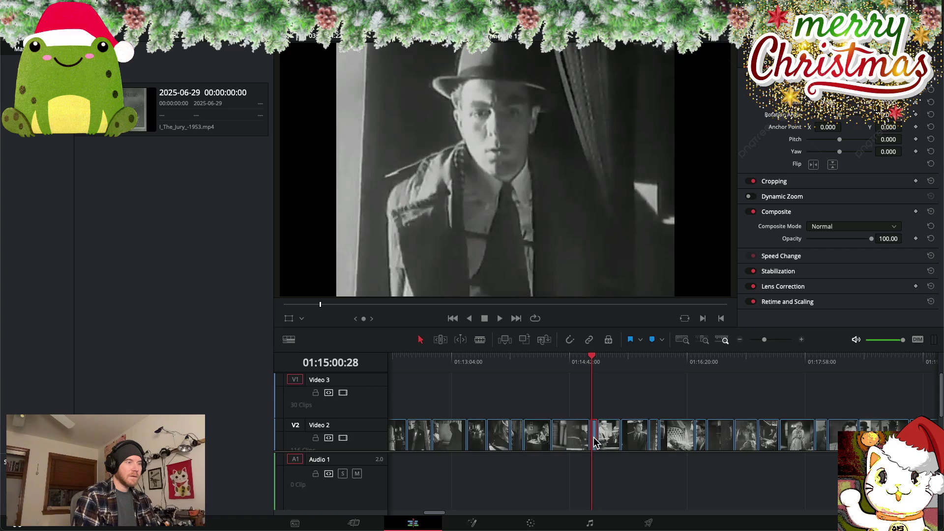
# Lift the short shot onto Video 3, slow it to 25%, and trim its end to the playhead
pyautogui.moveTo(594, 441); pyautogui.dragTo(595, 413)
pyautogui.rightClick(596, 403)
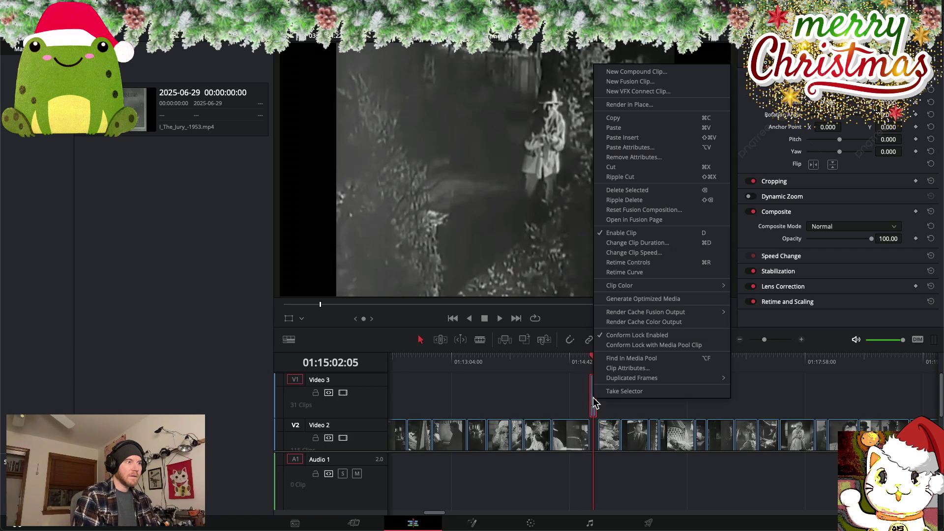
pyautogui.click(648, 254)
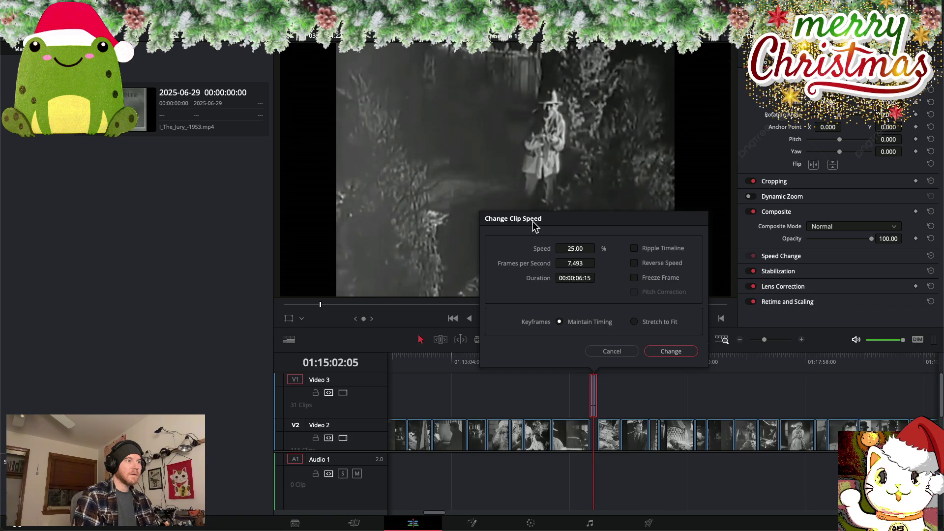
pyautogui.click(670, 353)
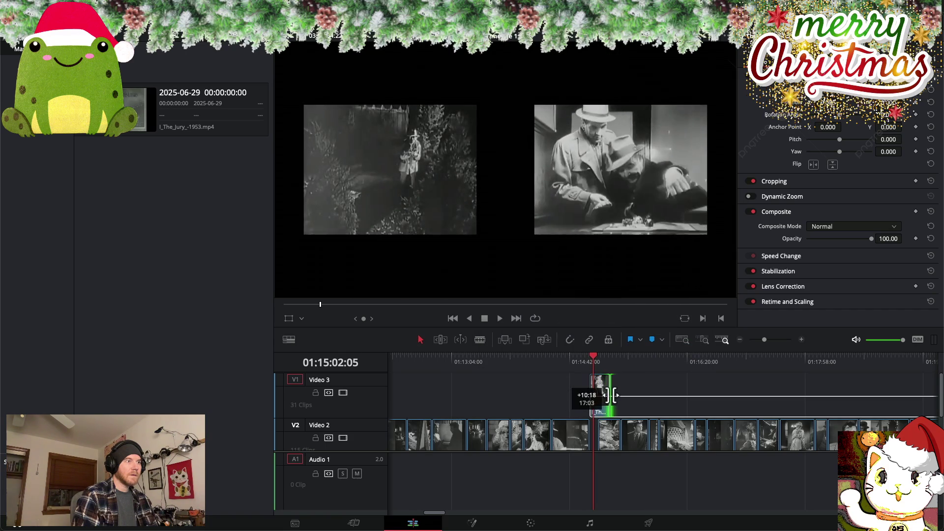
pyautogui.moveTo(599, 394); pyautogui.dragTo(610, 394)
pyautogui.moveTo(596, 358)
pyautogui.mouseDown()
pyautogui.moveTo(611, 388)
pyautogui.moveTo(599, 358)
pyautogui.mouseUp()
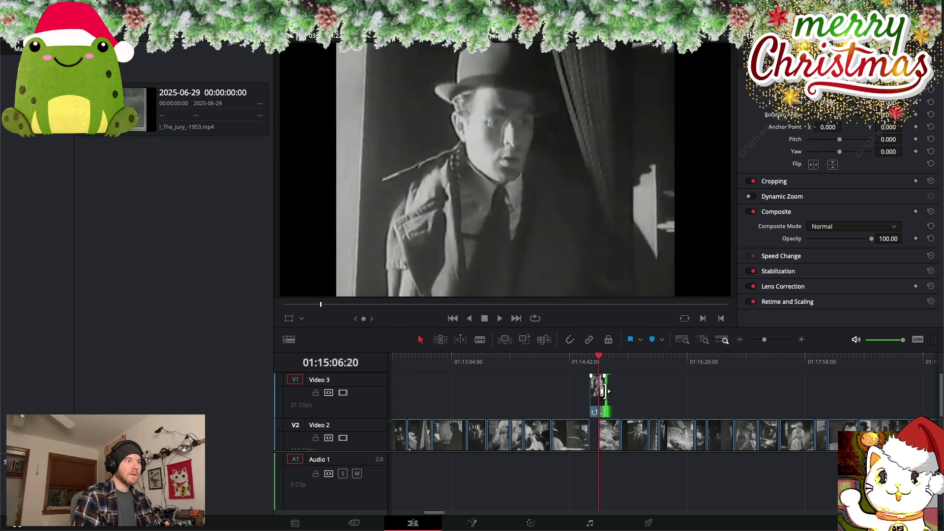
pyautogui.moveTo(601, 391)
pyautogui.mouseDown()
pyautogui.moveTo(587, 360)
pyautogui.moveTo(601, 361)
pyautogui.mouseUp()
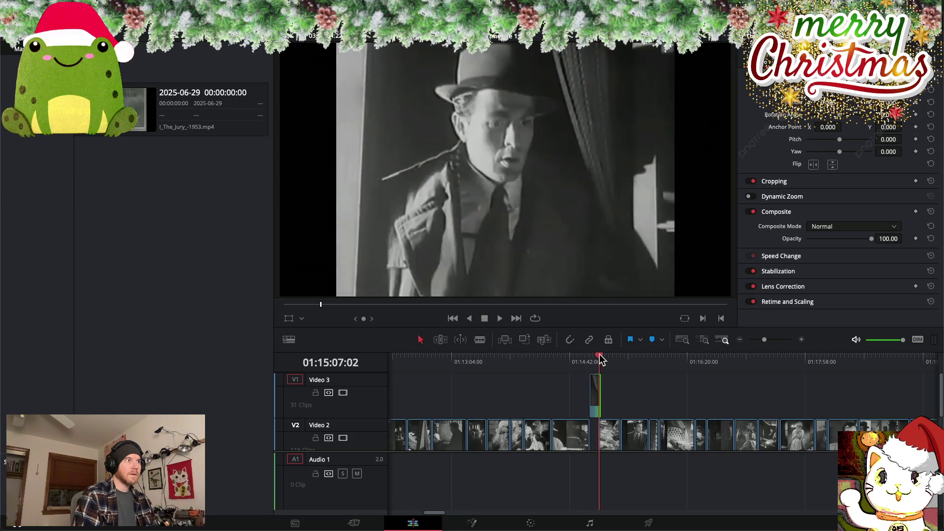
# Slide the slowed clip against the previous overlay and extend its end further out
pyautogui.hscroll(-10, 575, 372)
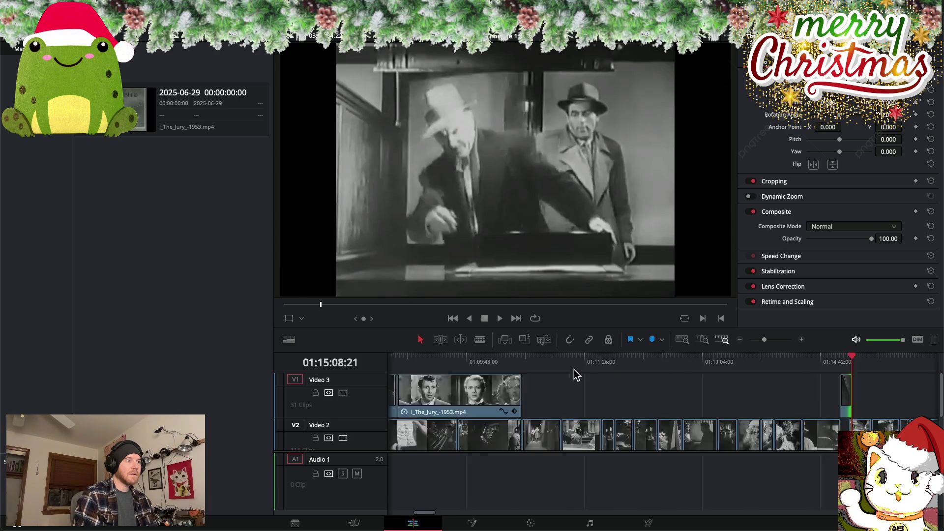
pyautogui.hscroll(8, 576, 374)
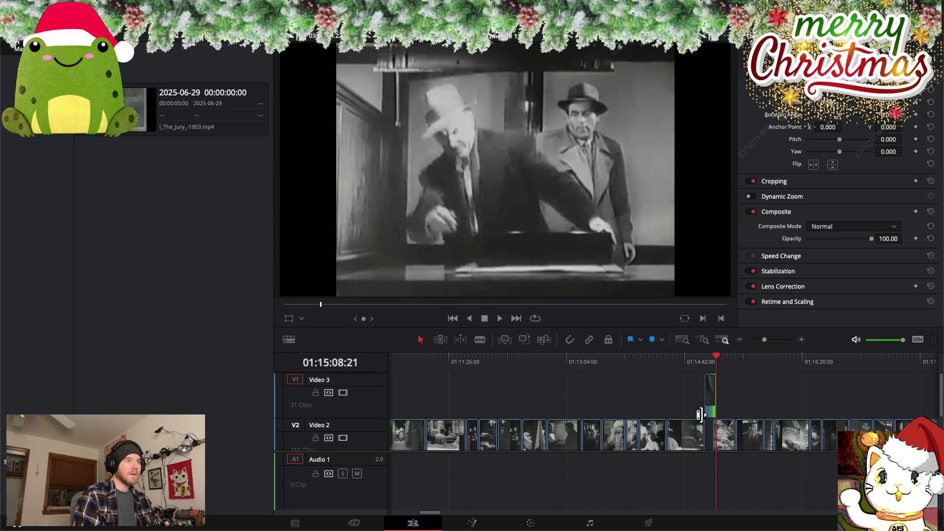
pyautogui.moveTo(708, 407); pyautogui.dragTo(395, 407)
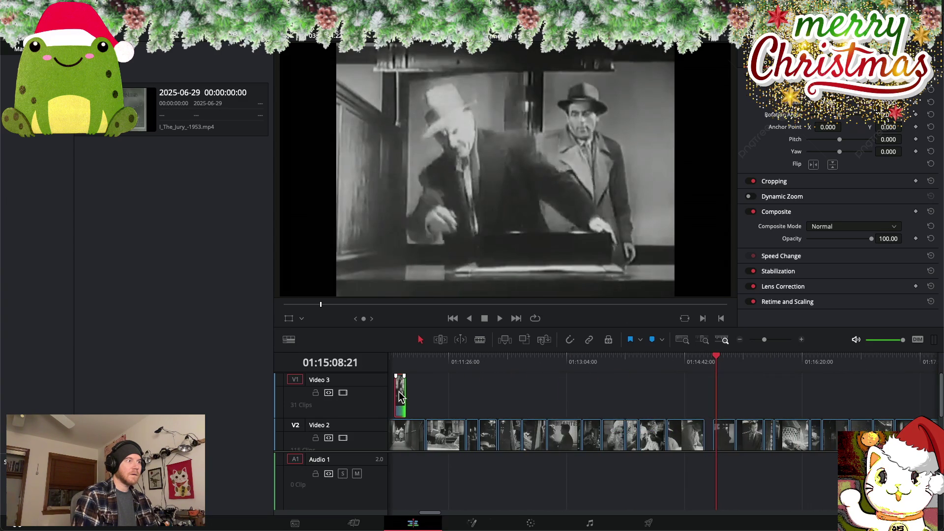
pyautogui.hscroll(-5, 592, 421)
pyautogui.moveTo(680, 403); pyautogui.dragTo(674, 402)
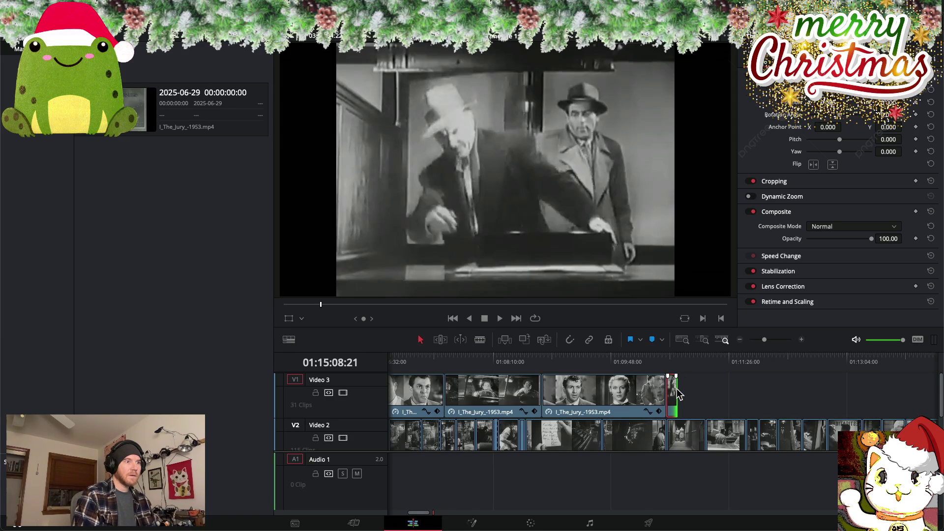
pyautogui.moveTo(681, 389); pyautogui.dragTo(706, 390)
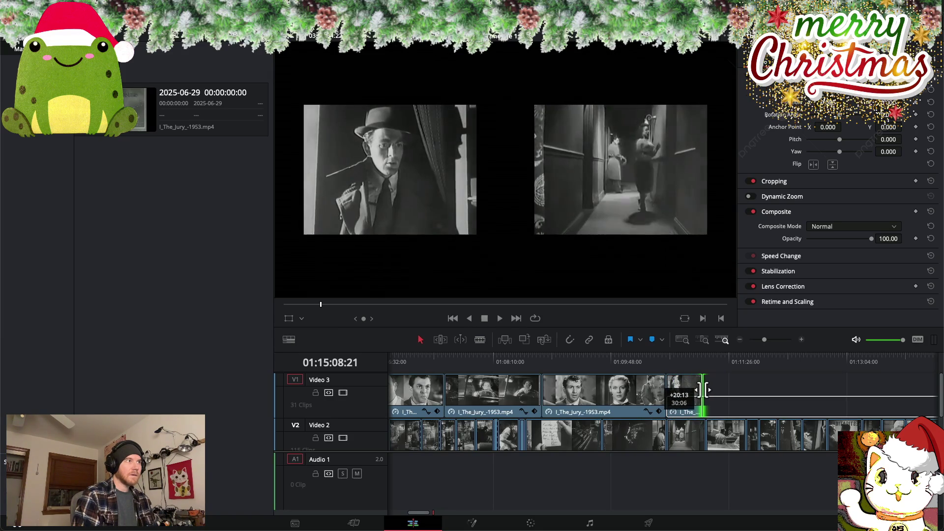
pyautogui.moveTo(707, 390)
pyautogui.mouseDown()
pyautogui.moveTo(722, 392)
pyautogui.moveTo(702, 391)
pyautogui.mouseUp()
# Play back the new slowed overlay section, then return the playhead to the cut point
pyautogui.click(668, 359)
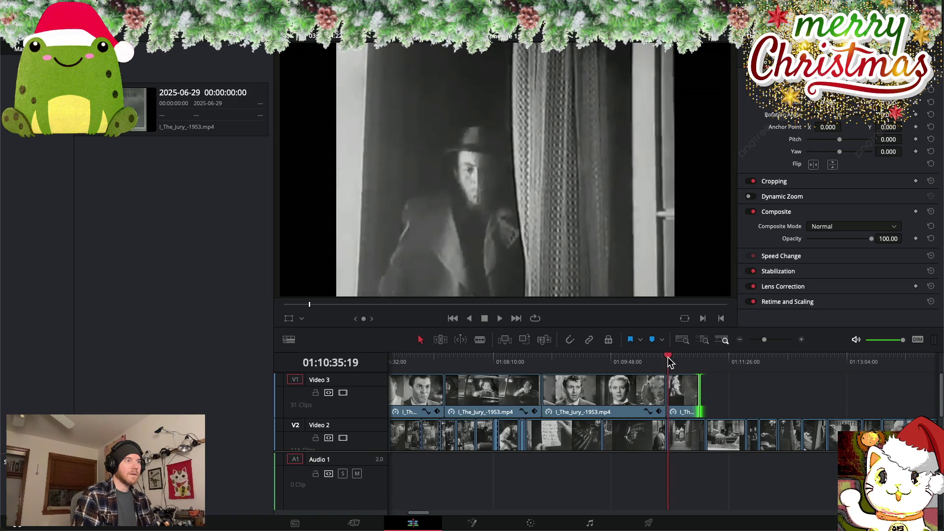
pyautogui.press('space')
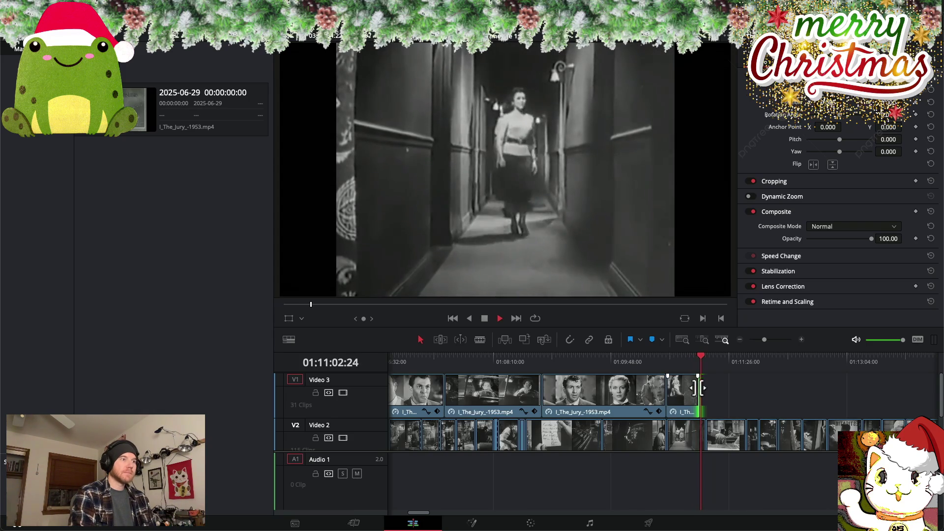
pyautogui.press('space')
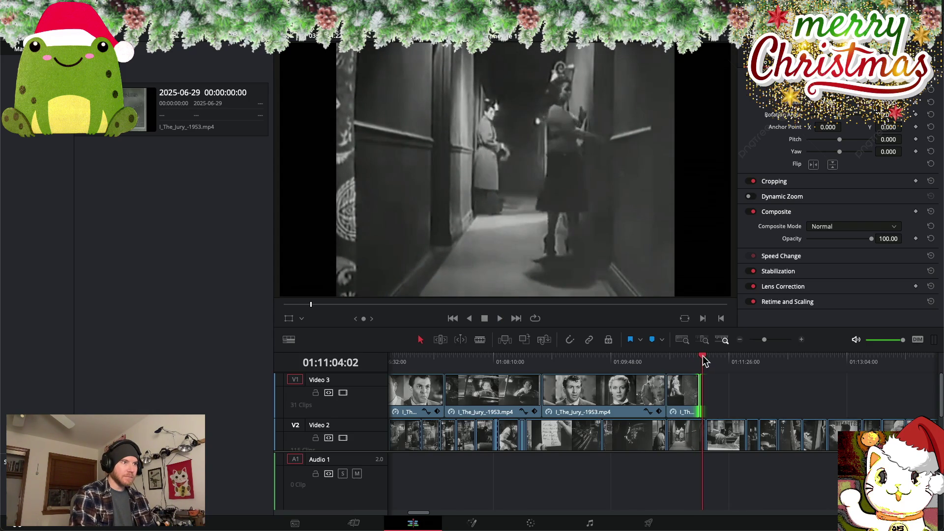
pyautogui.click(692, 358)
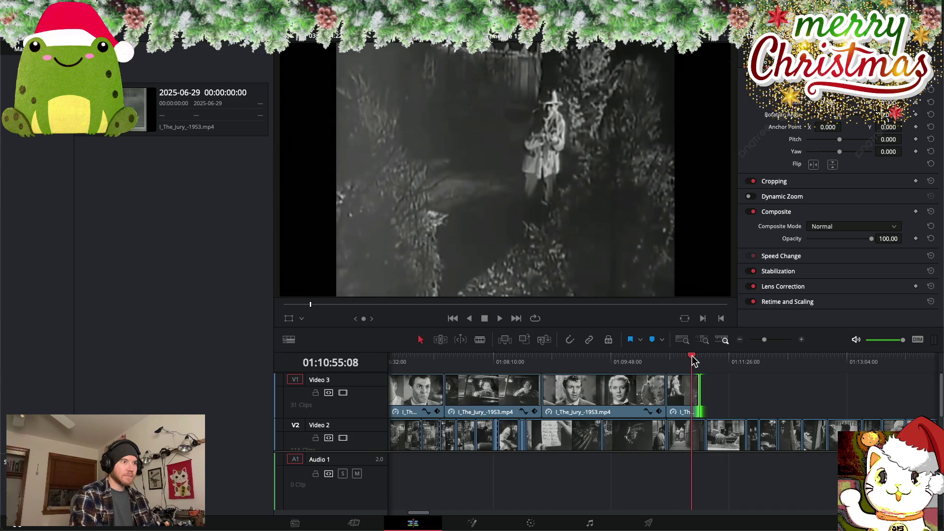
pyautogui.scroll(3, 717, 379)
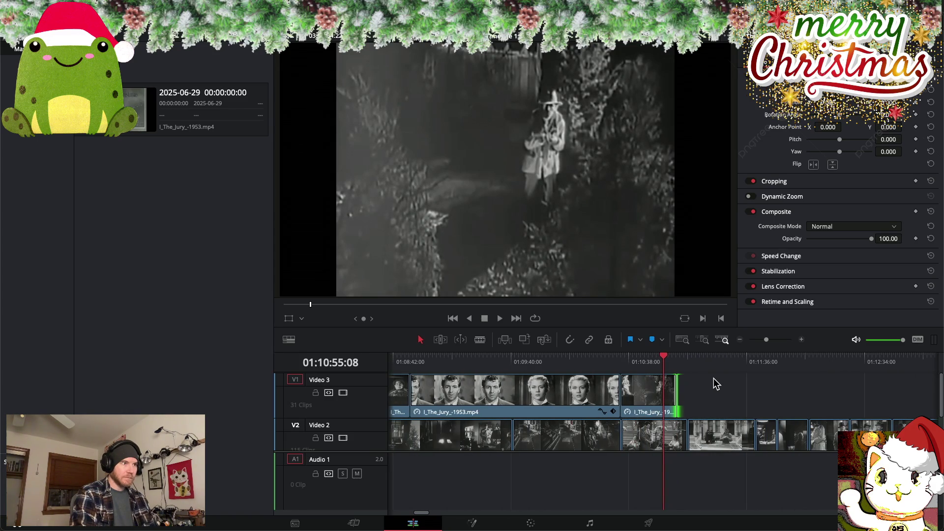
pyautogui.moveTo(665, 358); pyautogui.dragTo(641, 358)
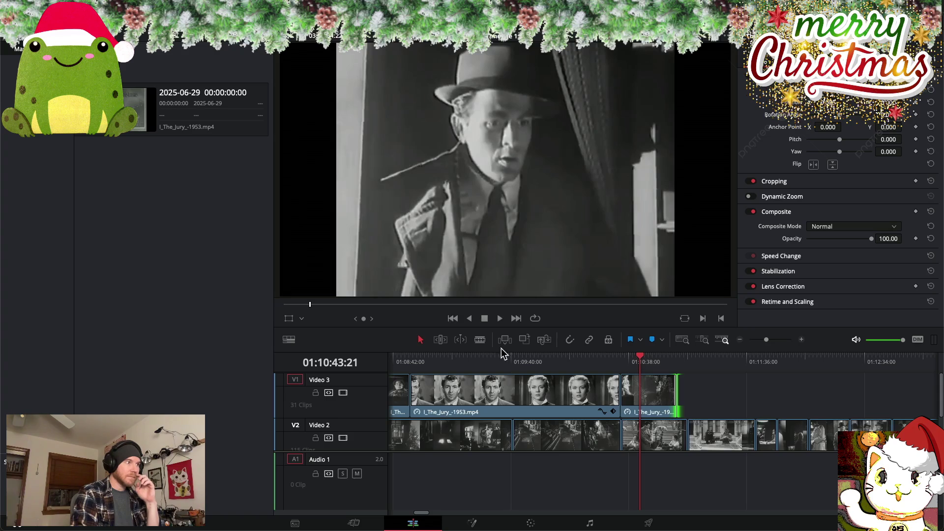
# Blade the last Video 3 clip at the playhead, trim the second piece's start, and play it back
pyautogui.press('b')
pyautogui.click(640, 405)
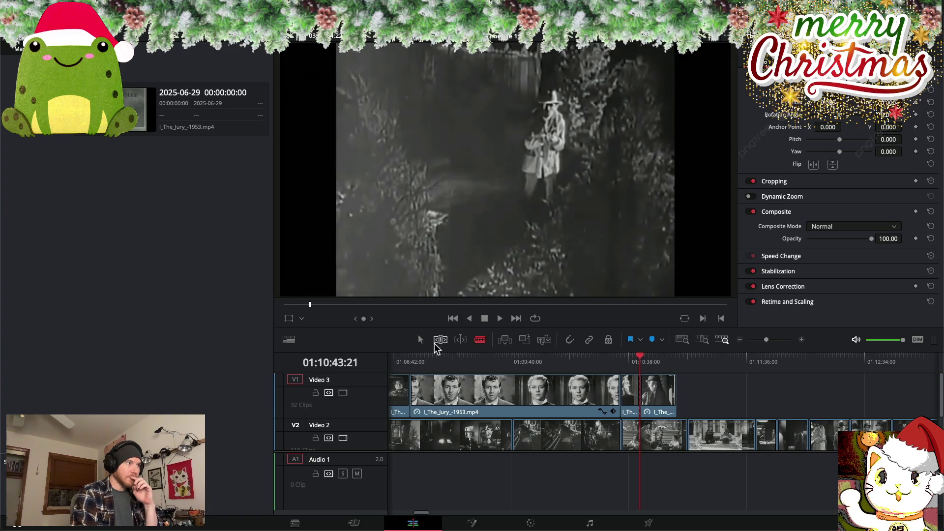
pyautogui.click(422, 340)
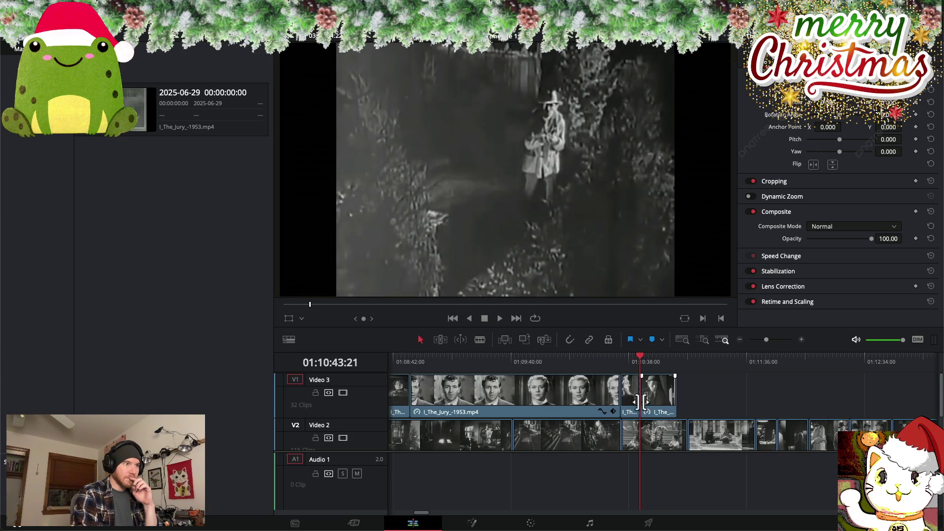
pyautogui.moveTo(645, 403); pyautogui.dragTo(669, 403)
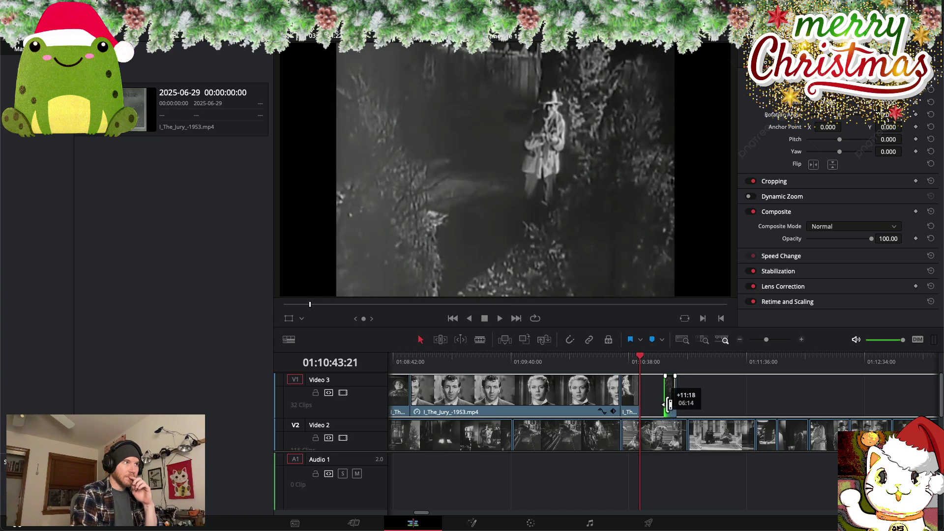
pyautogui.moveTo(669, 403); pyautogui.dragTo(648, 407)
pyautogui.moveTo(638, 356); pyautogui.dragTo(633, 357)
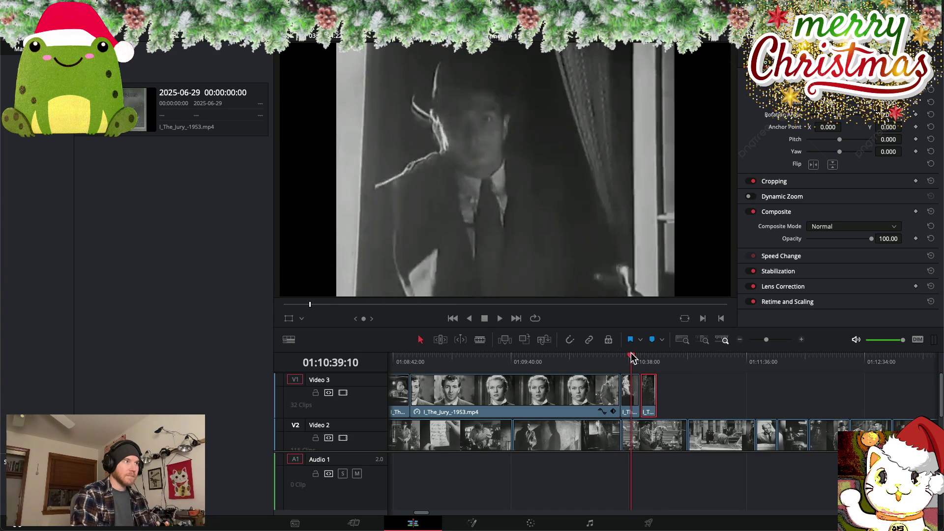
pyautogui.press('space')
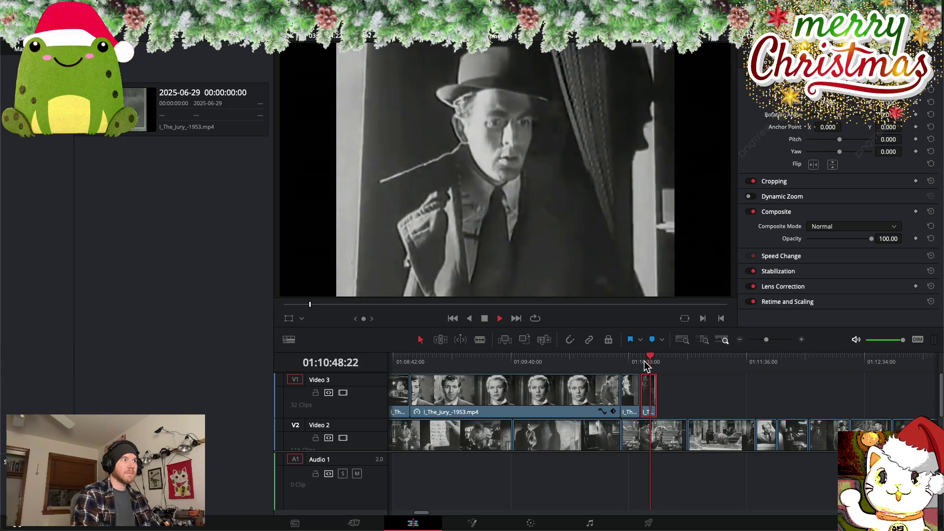
# Stop playback, clear the selection, and select a Video 3 overlay clip to inspect
pyautogui.hscroll(-3, 690, 365)
pyautogui.hscroll(-2, 690, 365)
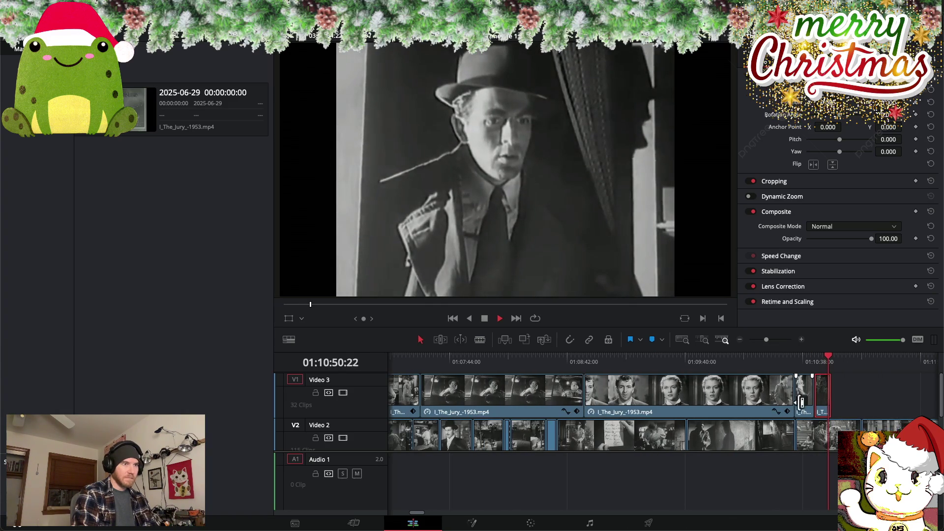
pyautogui.hscroll(3, 846, 402)
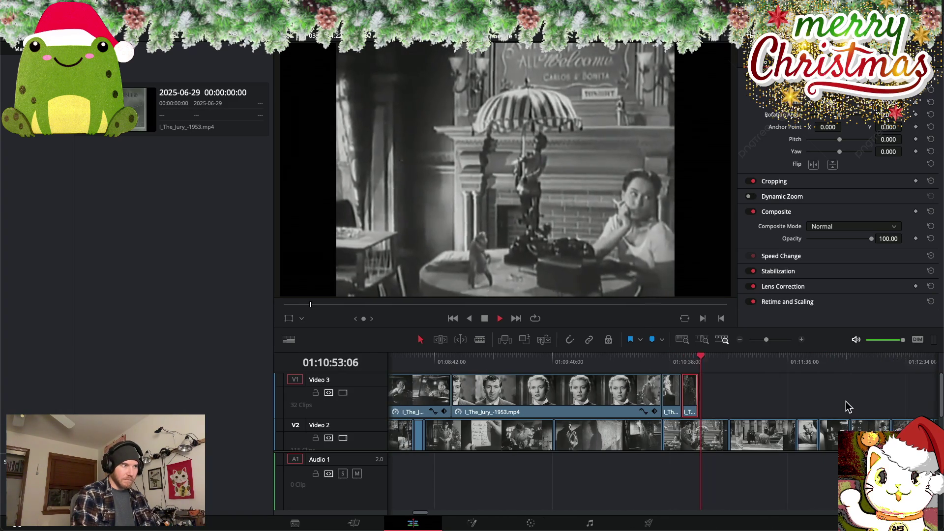
pyautogui.hscroll(-2, 846, 401)
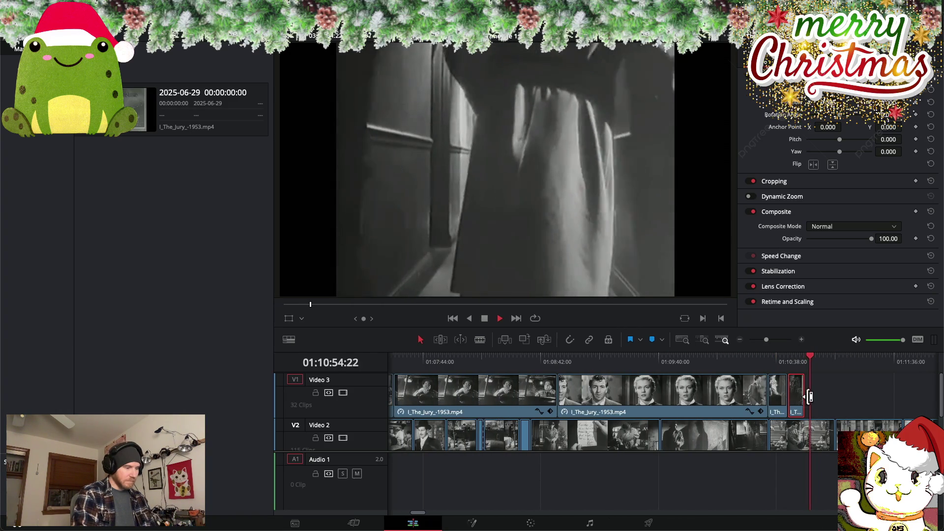
pyautogui.click(829, 393)
pyautogui.press('space')
pyautogui.click(746, 394)
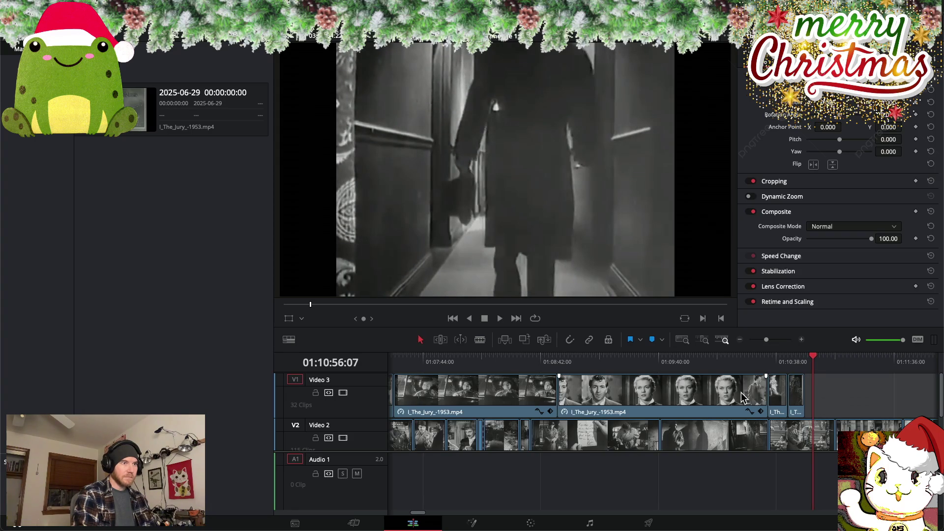
# Nudge the short end clip a few frames left, then reselect the long Video 3 overlay
pyautogui.hscroll(1, 793, 395)
pyautogui.hscroll(-2, 793, 395)
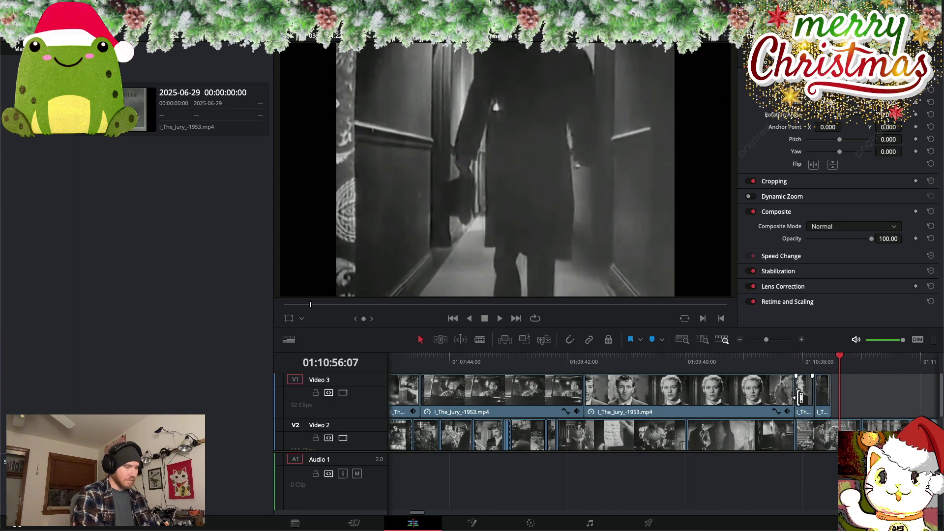
pyautogui.hscroll(5, 789, 397)
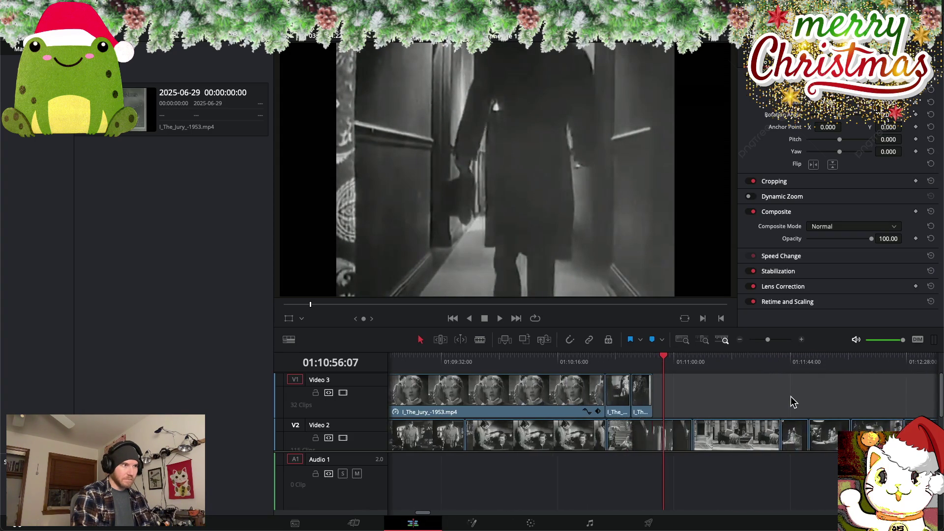
pyautogui.hscroll(-3, 643, 407)
pyautogui.click(640, 409)
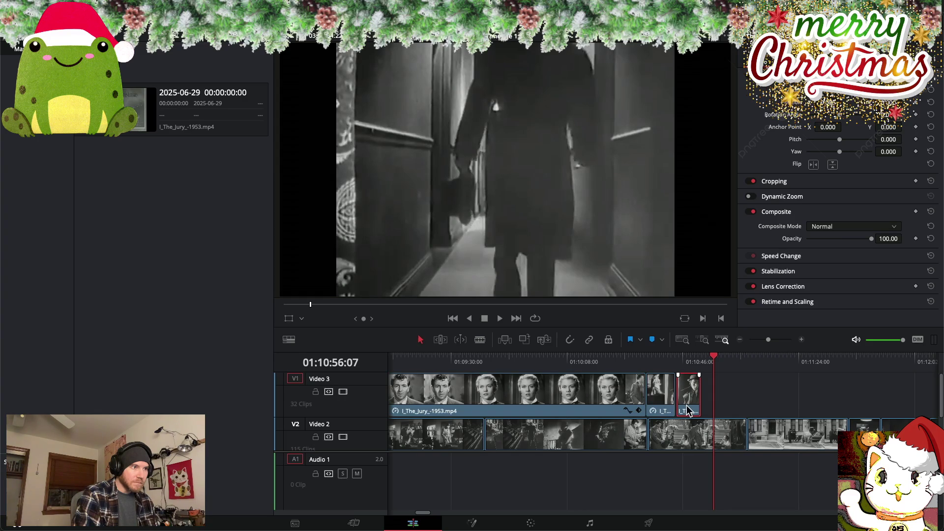
pyautogui.moveTo(685, 410); pyautogui.dragTo(688, 412)
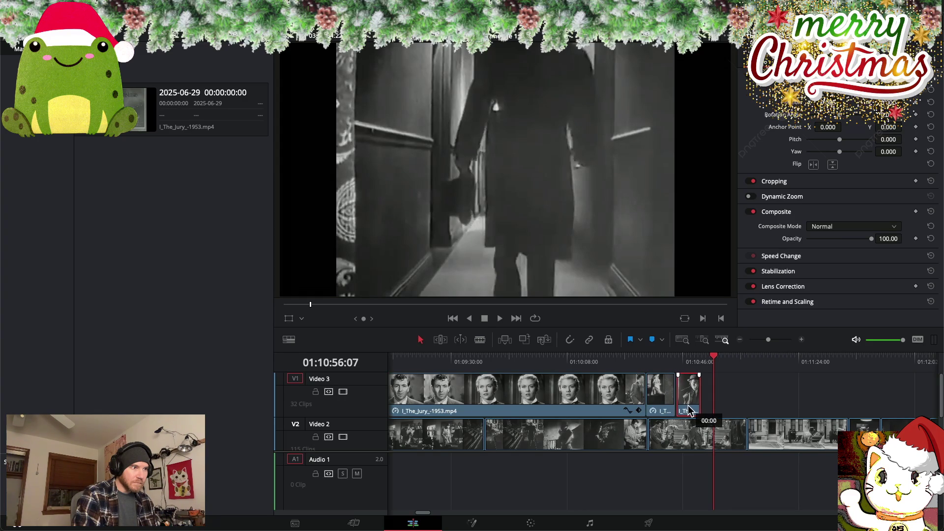
pyautogui.click(574, 400)
pyautogui.moveTo(595, 364); pyautogui.dragTo(654, 364)
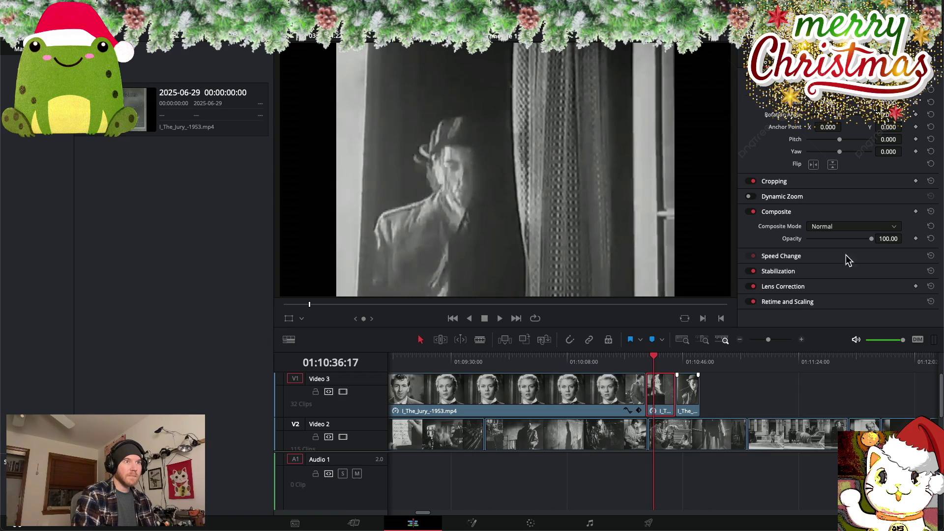
# Lower the long overlay and the next Video 3 clip to about 50 opacity, previewing the blend
pyautogui.moveTo(870, 239); pyautogui.dragTo(839, 240)
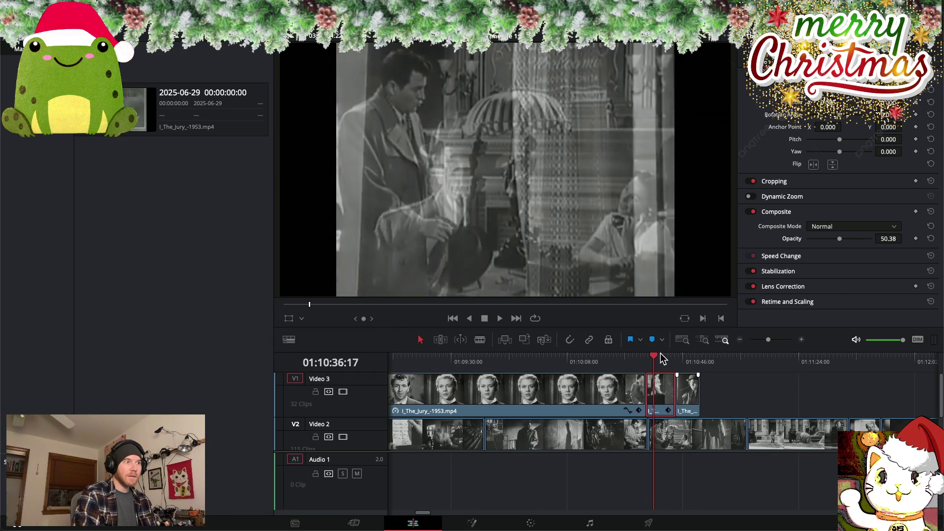
pyautogui.moveTo(655, 358); pyautogui.dragTo(686, 361)
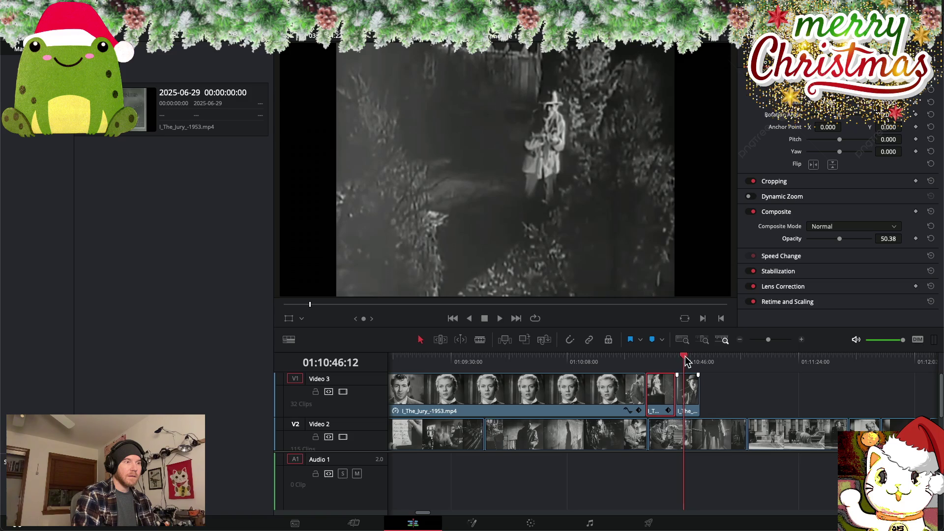
pyautogui.click(687, 398)
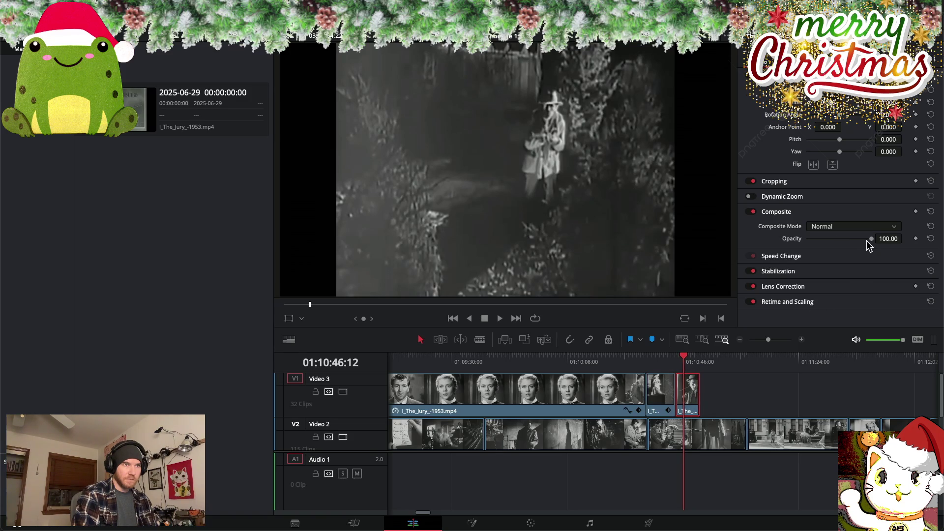
pyautogui.moveTo(868, 239); pyautogui.dragTo(839, 240)
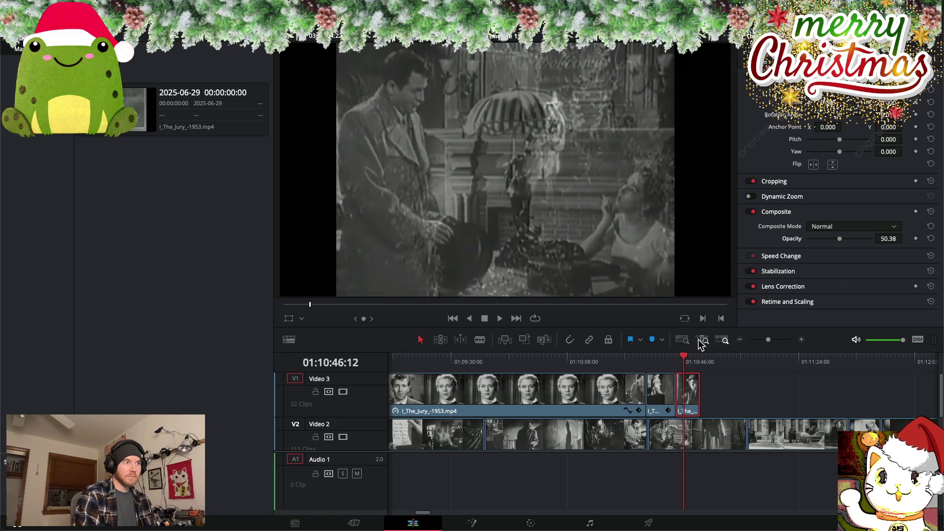
pyautogui.moveTo(684, 360)
pyautogui.mouseDown()
pyautogui.moveTo(640, 359)
pyautogui.moveTo(701, 360)
pyautogui.moveTo(654, 362)
pyautogui.moveTo(675, 358)
pyautogui.moveTo(682, 389)
pyautogui.moveTo(695, 390)
pyautogui.moveTo(667, 356)
pyautogui.moveTo(701, 361)
pyautogui.mouseUp()
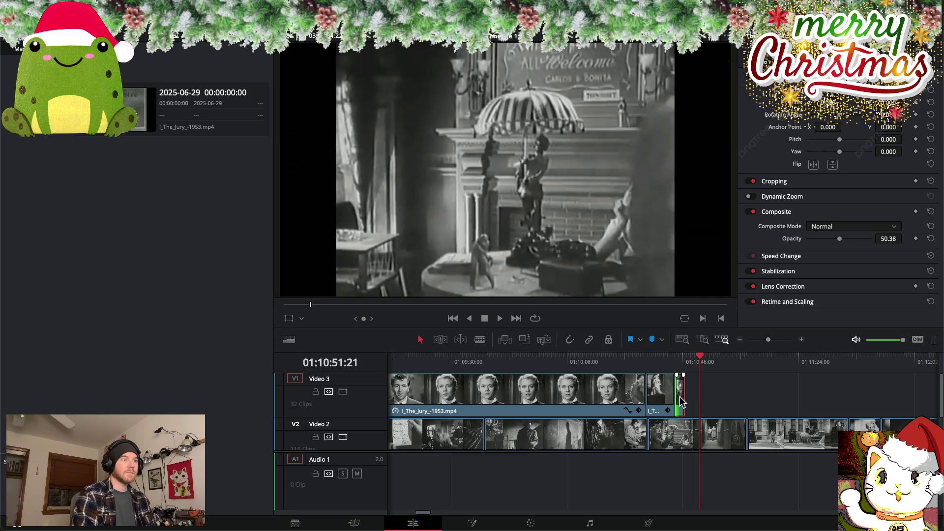
# Nudge the short Video 3 clip later so it follows the previous overlay
pyautogui.moveTo(681, 402)
pyautogui.mouseDown()
pyautogui.moveTo(767, 406)
pyautogui.moveTo(681, 404)
pyautogui.mouseUp()
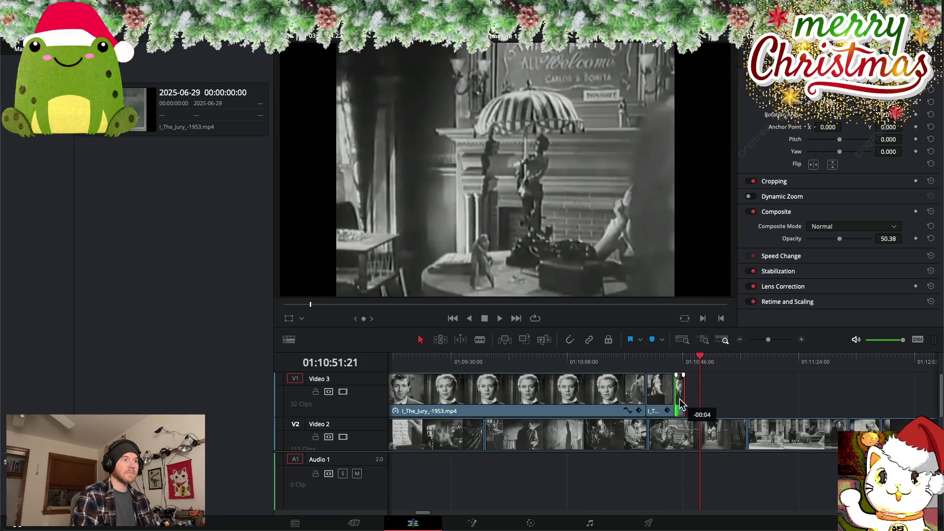
pyautogui.click(543, 305)
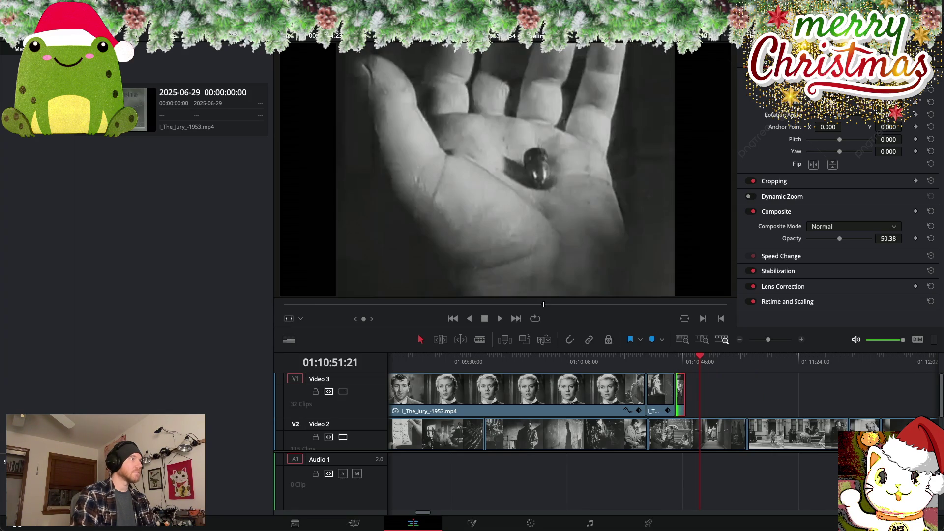
pyautogui.click(108, 6)
pyautogui.press('Escape')
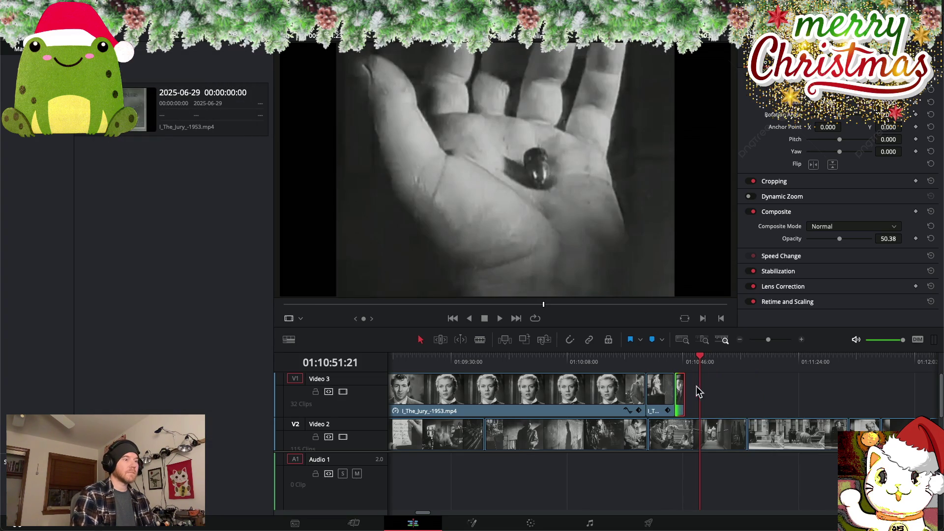
pyautogui.moveTo(700, 357)
pyautogui.mouseDown()
pyautogui.moveTo(581, 355)
pyautogui.moveTo(711, 362)
pyautogui.mouseUp()
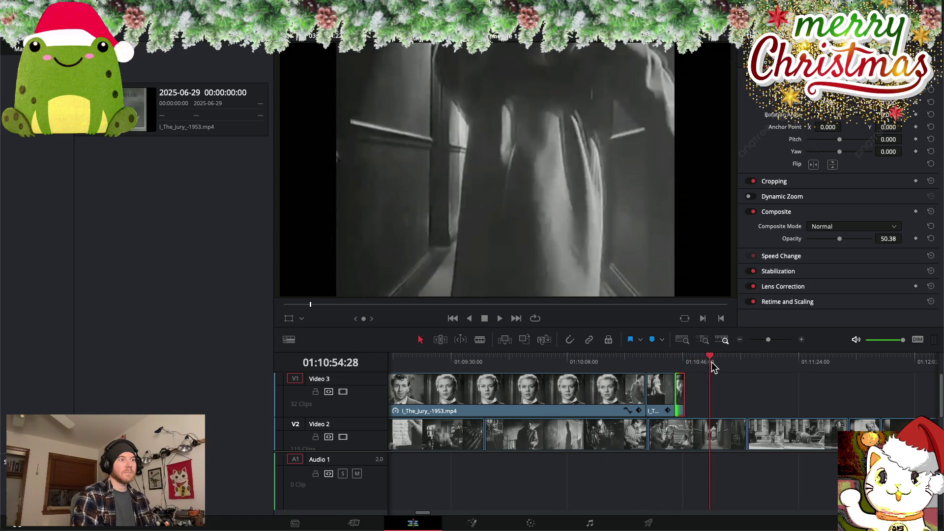
pyautogui.hscroll(5, 711, 361)
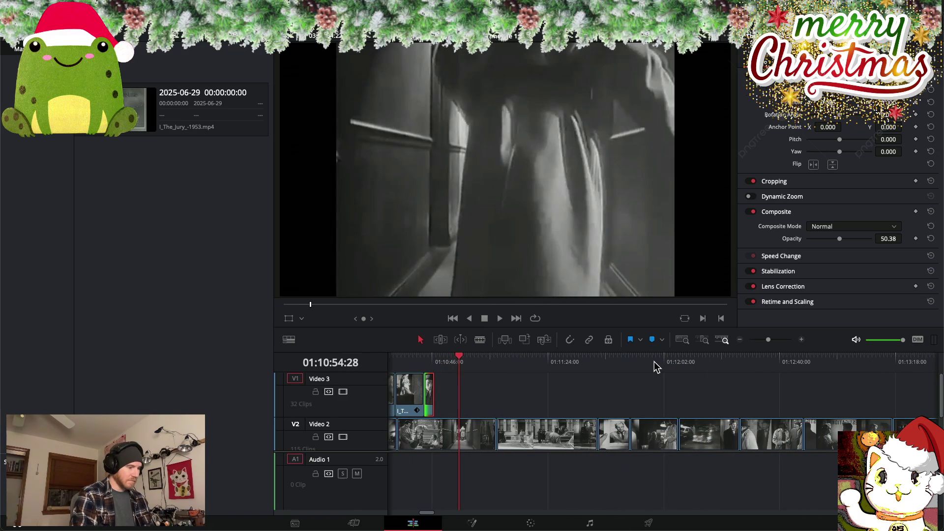
pyautogui.hscroll(1, 654, 361)
pyautogui.hscroll(-5, 654, 362)
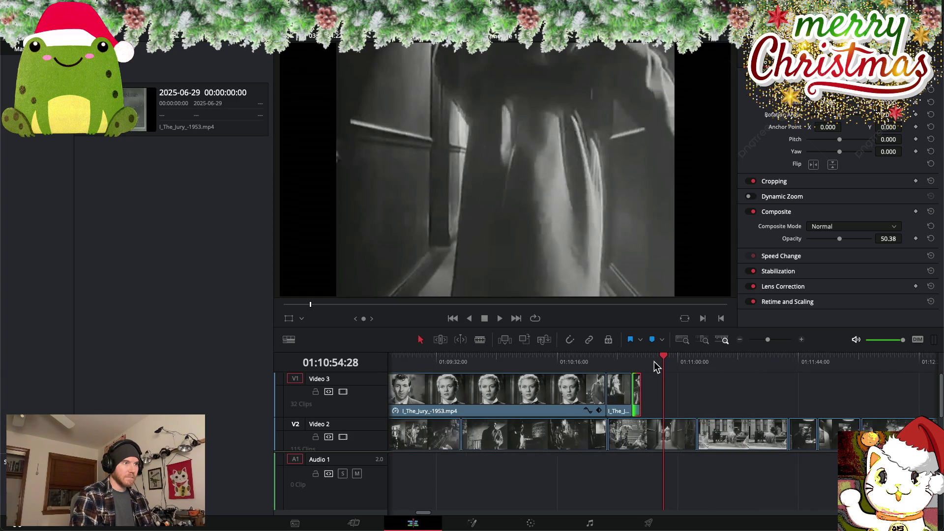
# Select the short overlay clip and play the blended section from its start
pyautogui.click(619, 400)
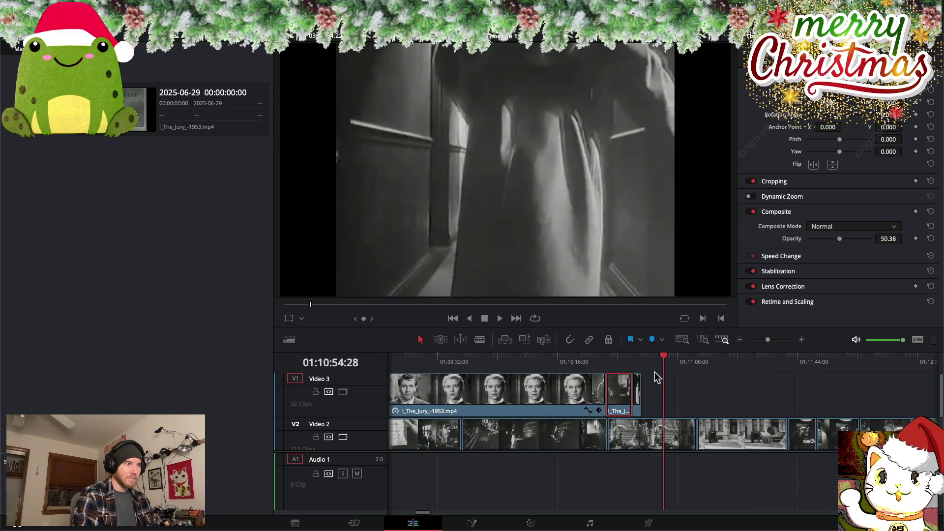
pyautogui.moveTo(666, 359); pyautogui.dragTo(611, 356)
pyautogui.press('space')
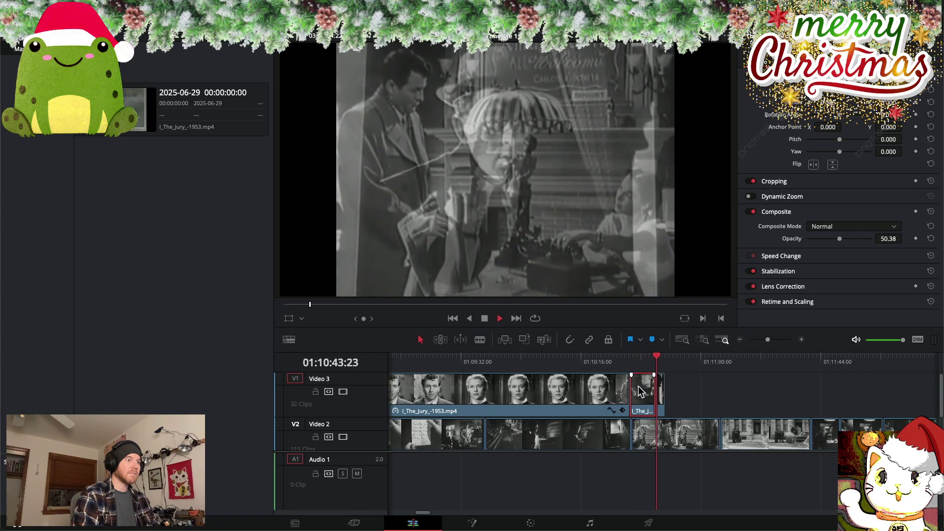
pyautogui.press('space')
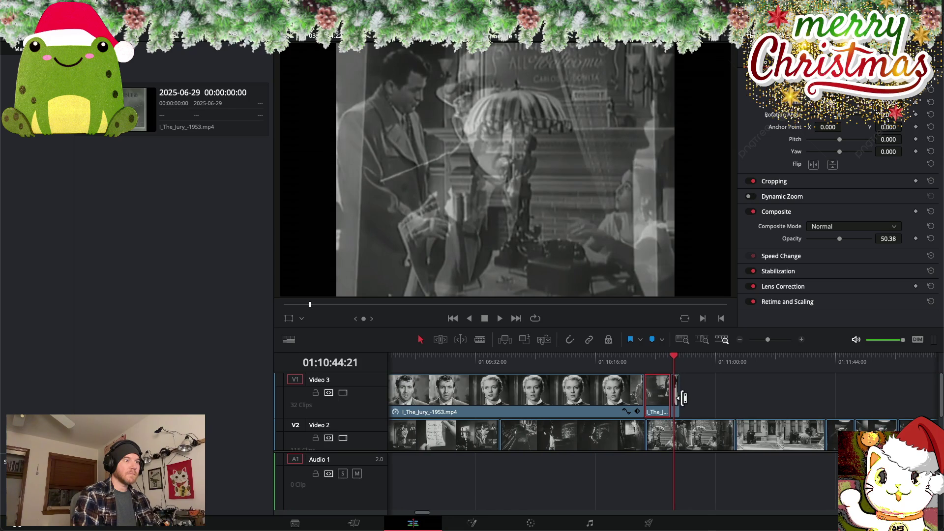
# Slow the short overlay clip on Video 3 to 5% speed
pyautogui.rightClick(676, 402)
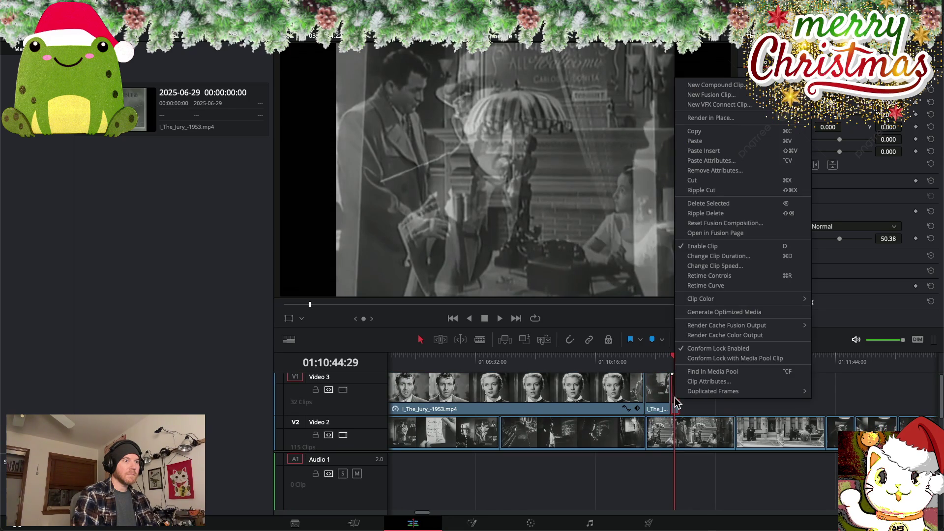
pyautogui.click(725, 266)
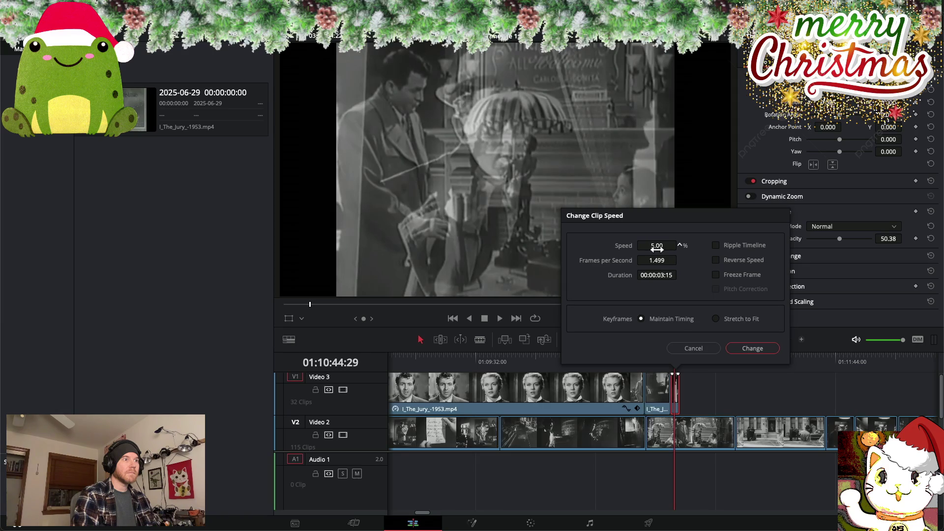
pyautogui.click(746, 349)
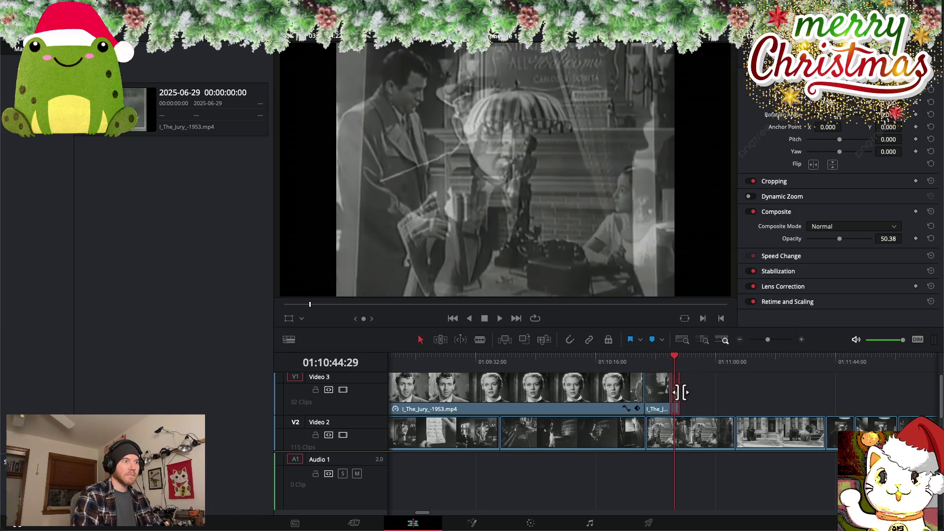
# Drag the slowed clip's end right past 01:11:00 and preview it
pyautogui.moveTo(679, 392); pyautogui.dragTo(712, 395)
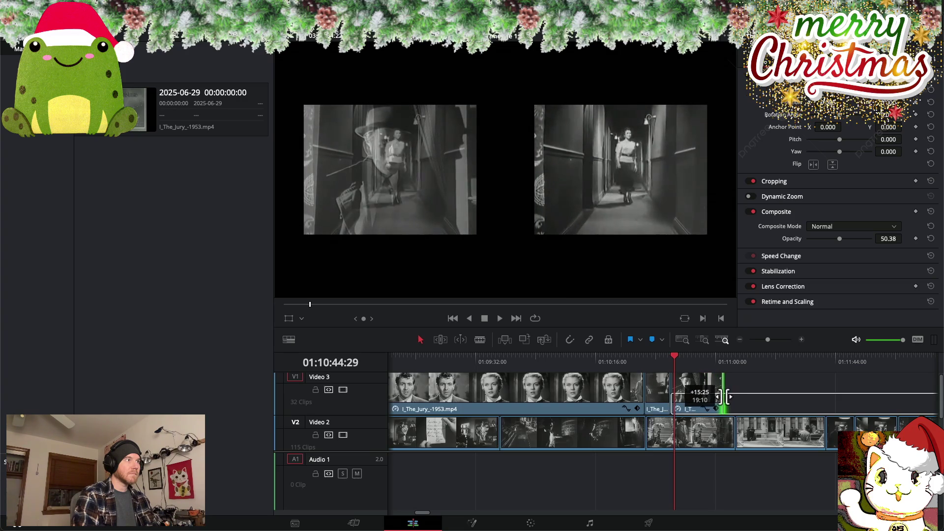
pyautogui.moveTo(713, 395); pyautogui.dragTo(750, 399)
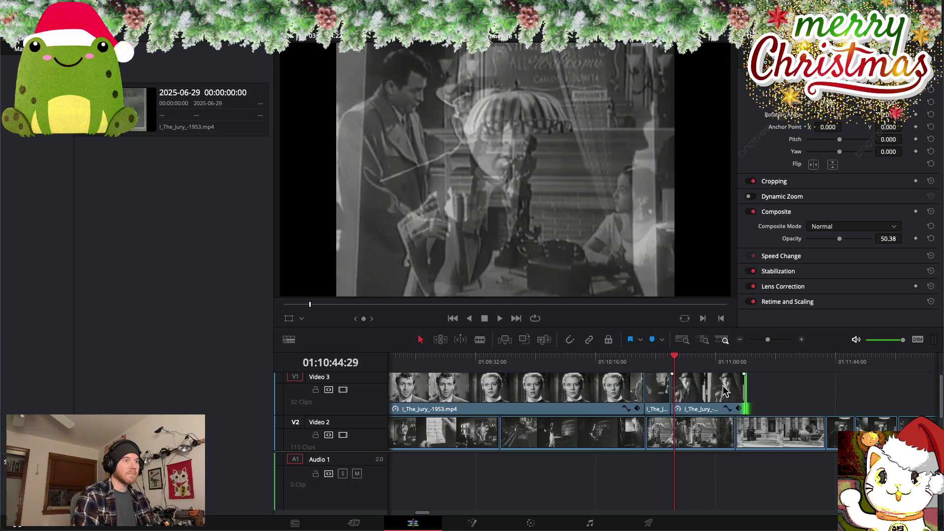
pyautogui.moveTo(677, 358)
pyautogui.mouseDown()
pyautogui.moveTo(745, 364)
pyautogui.moveTo(752, 368)
pyautogui.moveTo(733, 363)
pyautogui.moveTo(783, 396)
pyautogui.mouseUp()
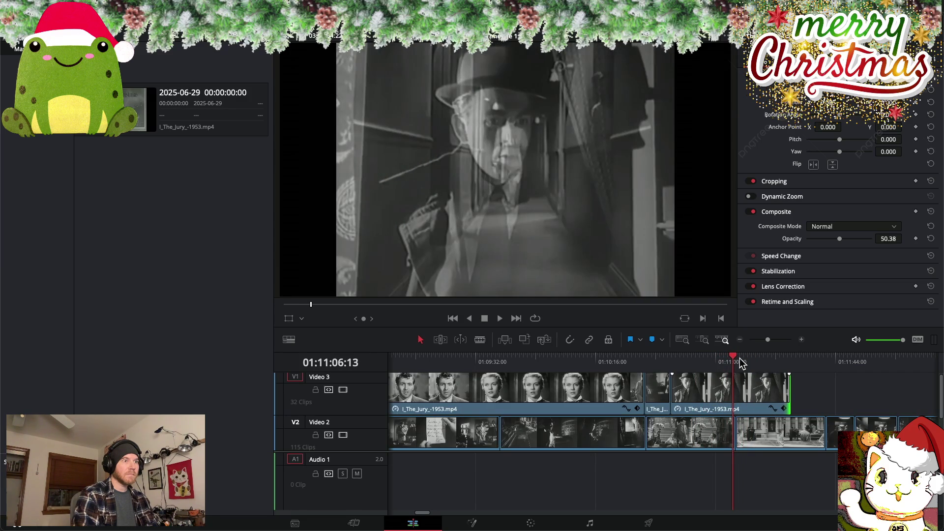
# Extend the slowed overlay clip's end further along Video 3
pyautogui.moveTo(733, 355)
pyautogui.mouseDown()
pyautogui.moveTo(795, 363)
pyautogui.moveTo(657, 363)
pyautogui.moveTo(792, 367)
pyautogui.moveTo(783, 363)
pyautogui.mouseUp()
pyautogui.hscroll(5, 763, 369)
pyautogui.moveTo(602, 394)
pyautogui.mouseDown()
pyautogui.moveTo(658, 396)
pyautogui.moveTo(621, 396)
pyautogui.mouseUp()
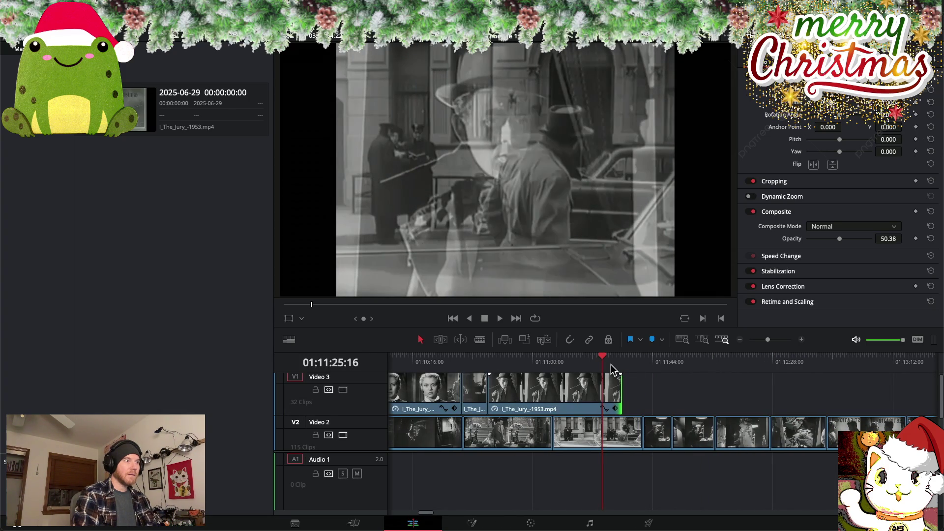
pyautogui.hscroll(-1, 611, 364)
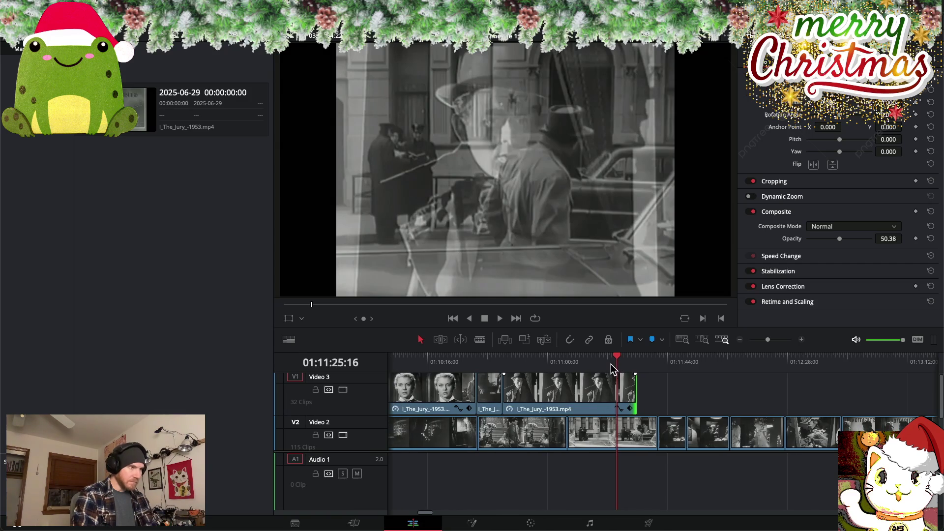
# Navigate the timeline to the cluster of Video 3 clips near 01:25:40
pyautogui.scroll(-2, 683, 381)
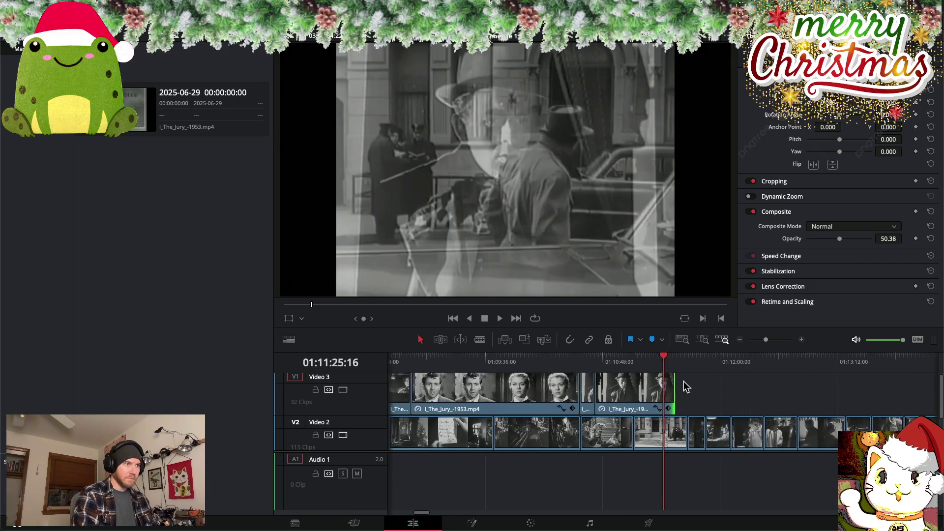
pyautogui.scroll(-2, 683, 382)
pyautogui.scroll(-2, 684, 381)
pyautogui.scroll(-2, 684, 382)
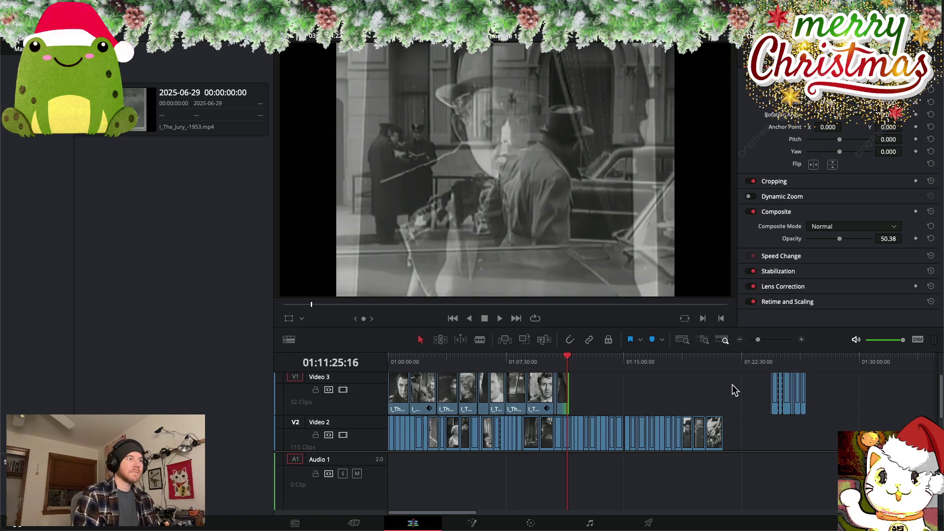
pyautogui.moveTo(570, 360)
pyautogui.mouseDown()
pyautogui.moveTo(402, 347)
pyautogui.moveTo(765, 364)
pyautogui.moveTo(797, 374)
pyautogui.mouseUp()
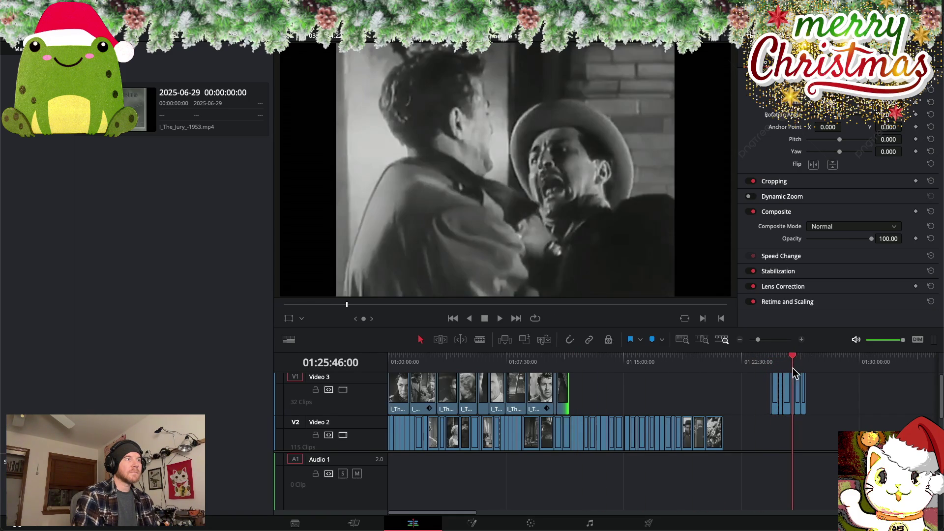
pyautogui.moveTo(797, 374)
pyautogui.mouseDown()
pyautogui.moveTo(809, 375)
pyautogui.moveTo(772, 374)
pyautogui.moveTo(770, 360)
pyautogui.moveTo(792, 362)
pyautogui.mouseUp()
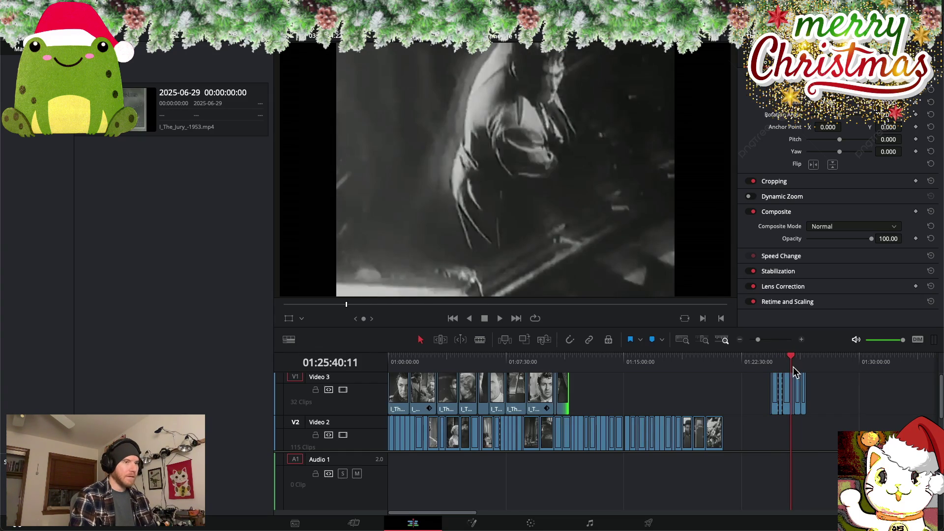
# Play the later clips, then drag the short clip left to about 01:21:39
pyautogui.hotkey('ctrl', '=')
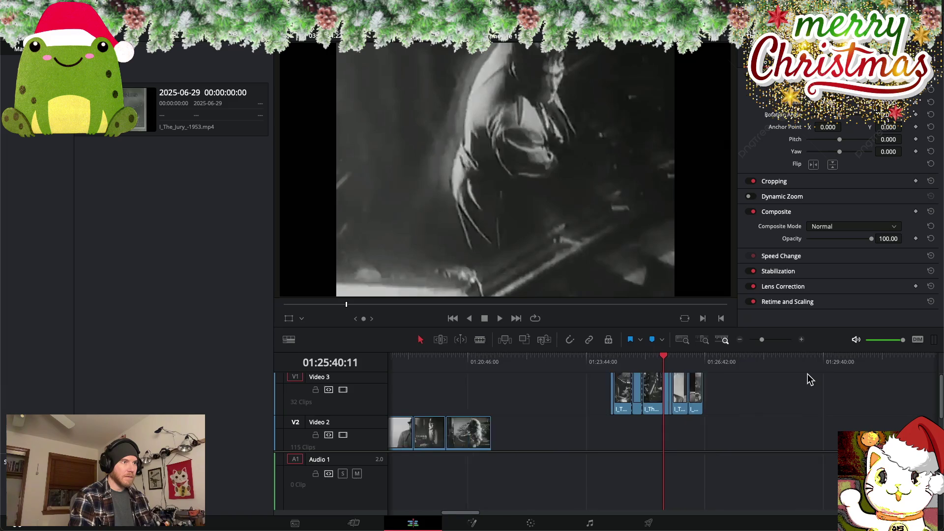
pyautogui.press('space')
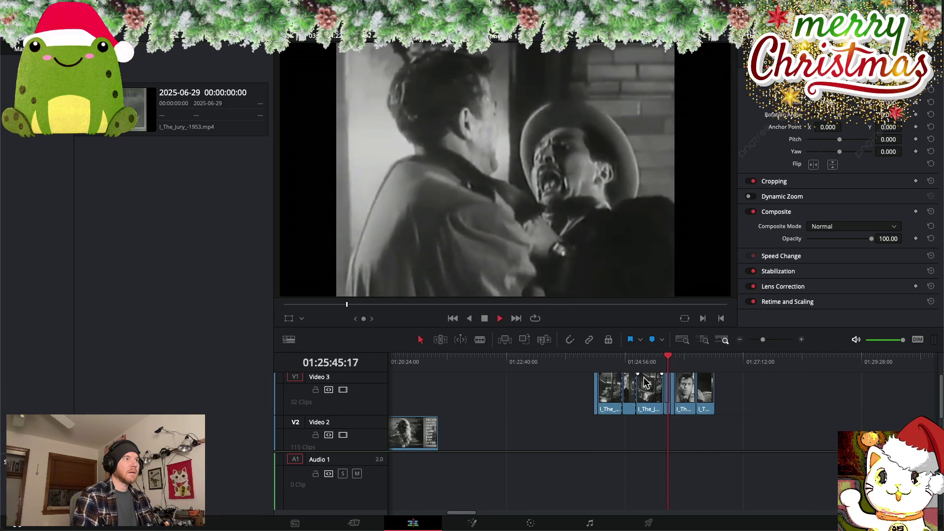
pyautogui.moveTo(657, 356); pyautogui.dragTo(665, 355)
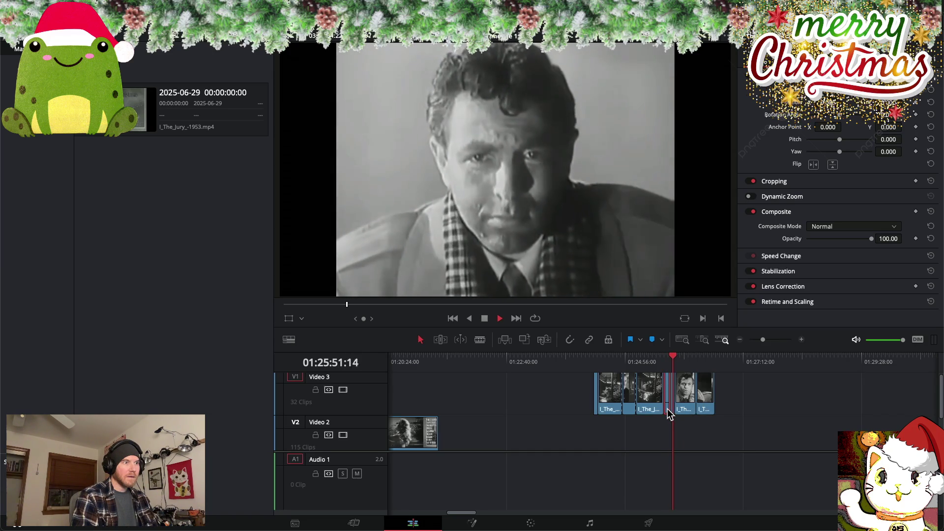
pyautogui.scroll(1, 669, 414)
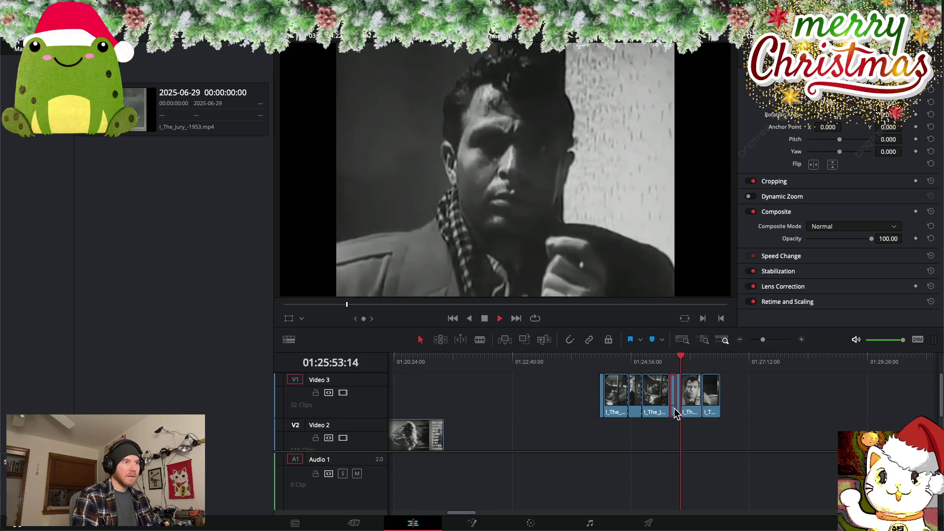
pyautogui.moveTo(668, 415); pyautogui.dragTo(462, 409)
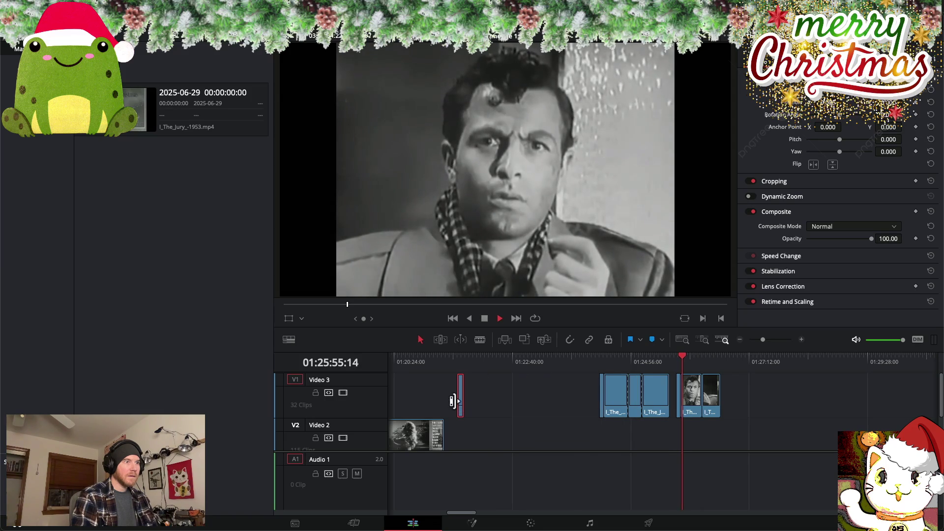
pyautogui.moveTo(682, 359); pyautogui.dragTo(459, 354)
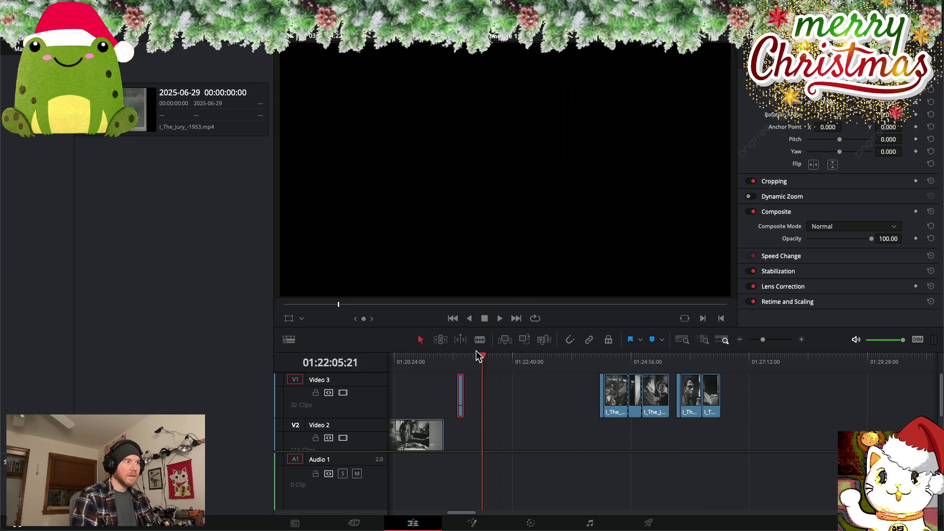
# Set the thin clip near 01:21:40 to 25% speed with Change Clip Speed
pyautogui.rightClick(460, 385)
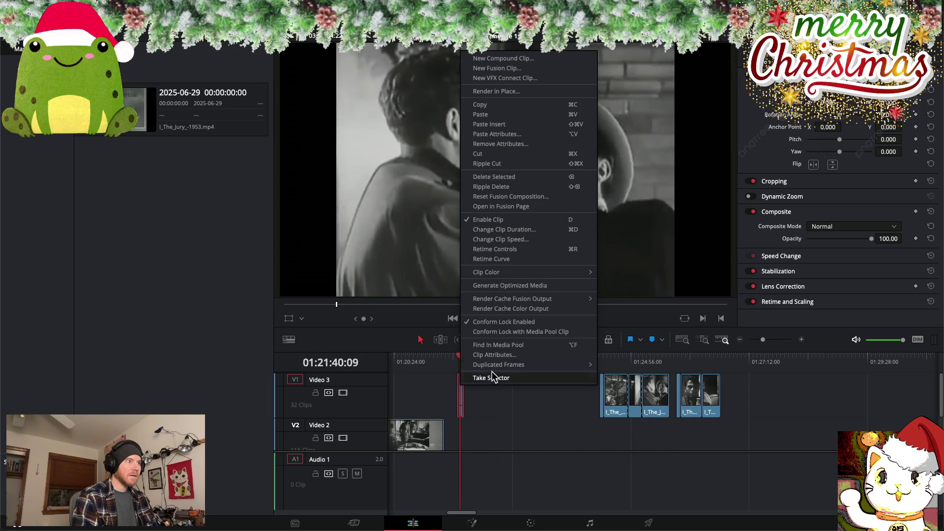
pyautogui.click(523, 239)
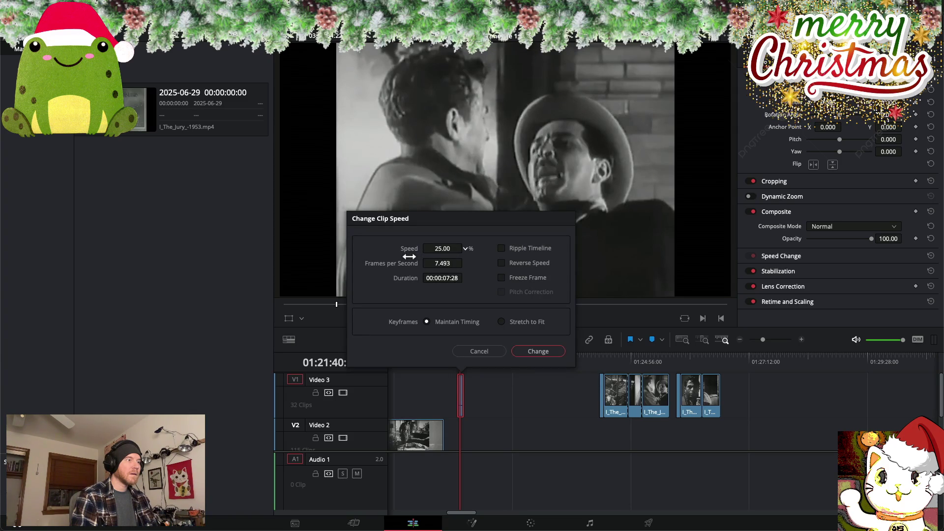
pyautogui.click(538, 351)
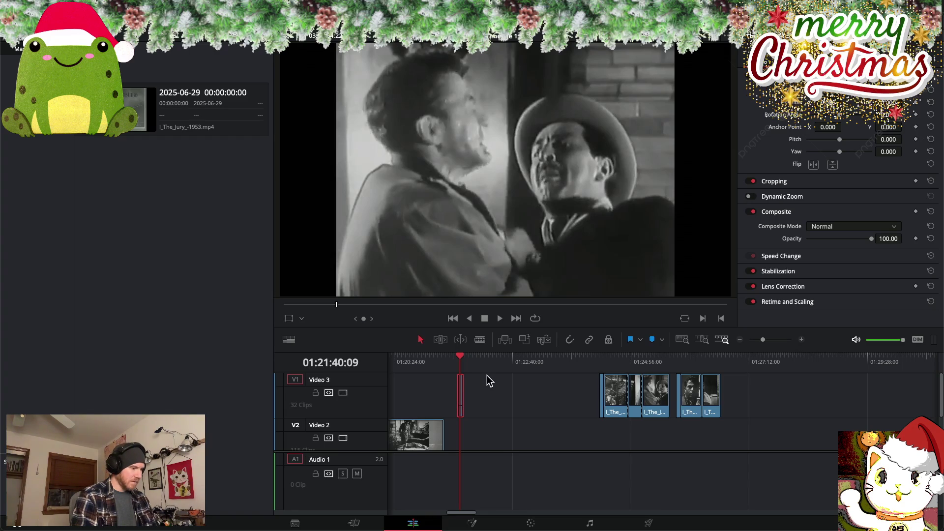
pyautogui.hscroll(-2, 487, 376)
pyautogui.hscroll(-3, 538, 391)
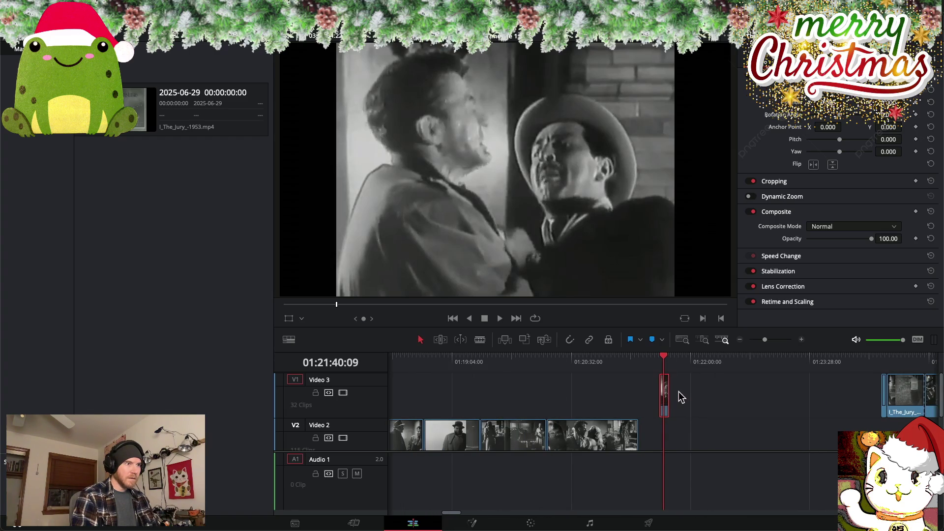
# Lengthen the 25%-speed clip by dragging its right edge outward
pyautogui.moveTo(673, 392); pyautogui.dragTo(706, 393)
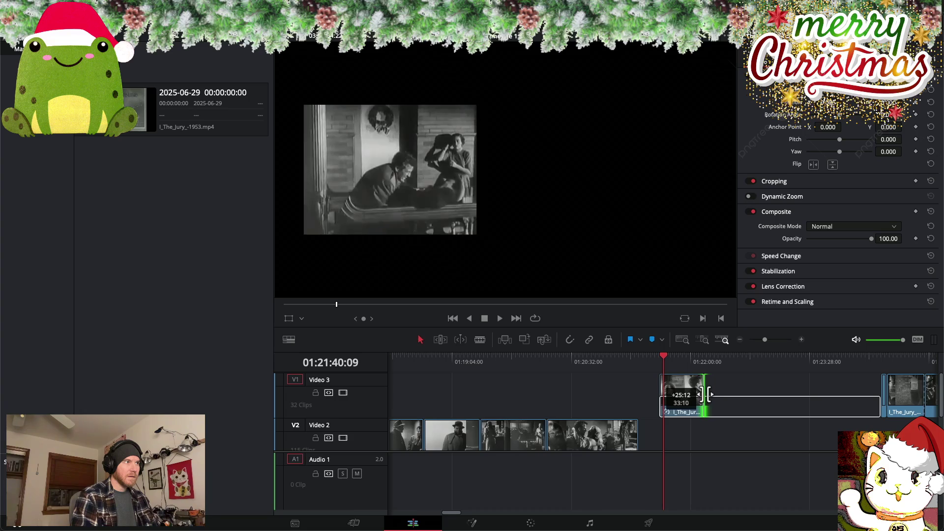
pyautogui.moveTo(706, 393); pyautogui.dragTo(707, 393)
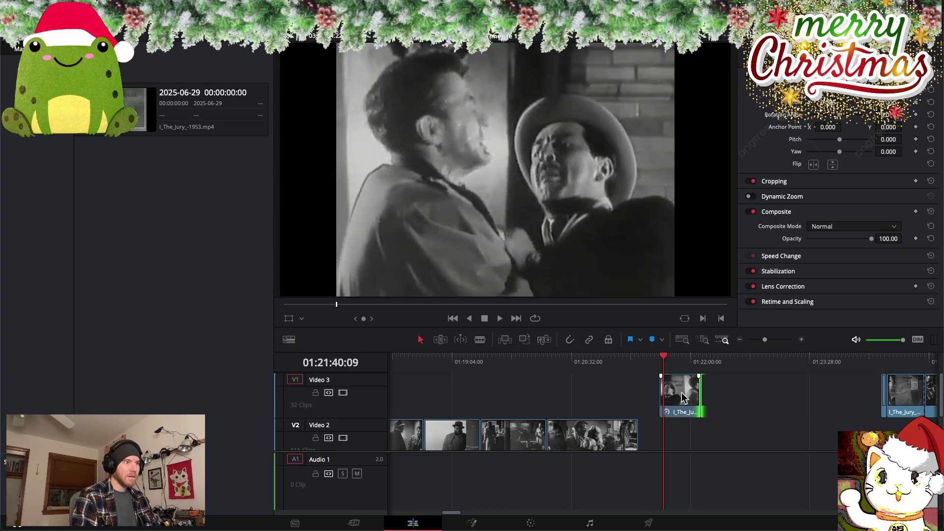
pyautogui.hscroll(-10, 606, 387)
pyautogui.hscroll(10, 606, 386)
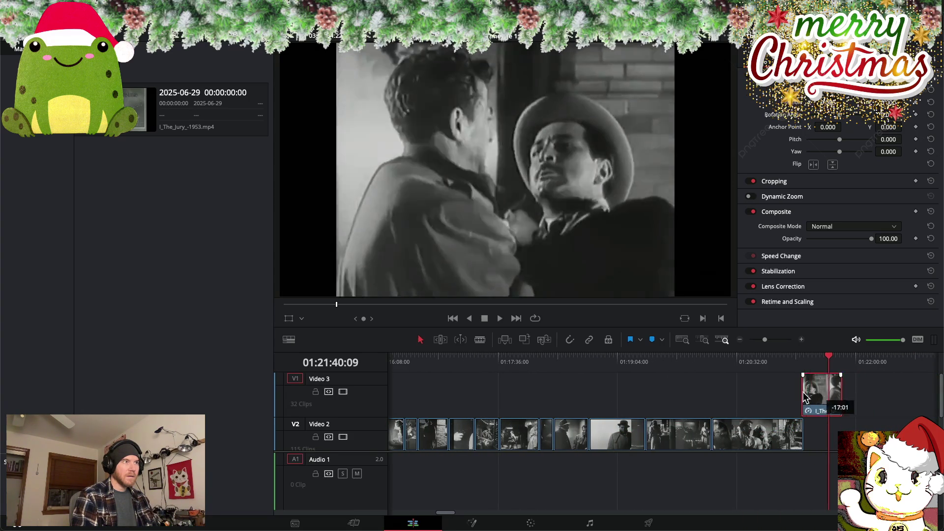
# Drag the clip left until it butts against the other Video 3 overlays near 01:11
pyautogui.moveTo(847, 397); pyautogui.dragTo(443, 391)
pyautogui.hscroll(5, 561, 397)
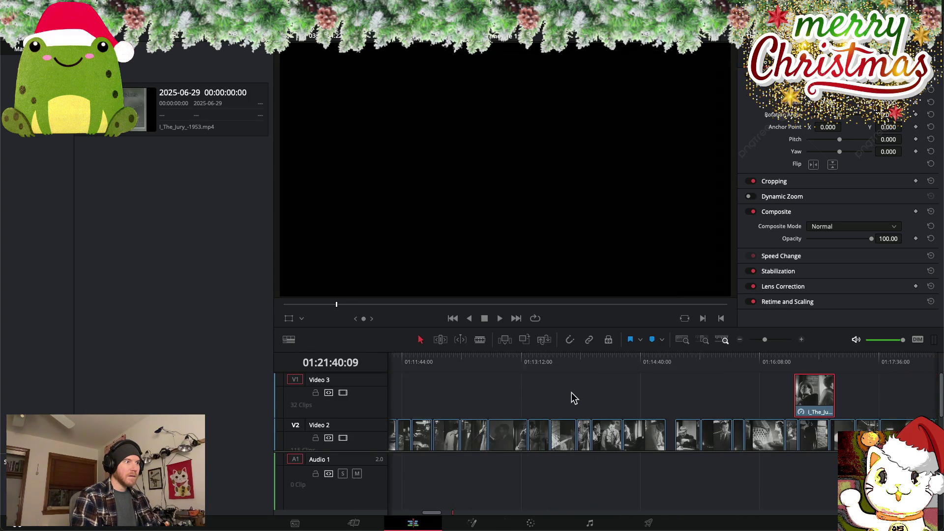
pyautogui.moveTo(810, 400); pyautogui.dragTo(492, 396)
pyautogui.hscroll(-10, 492, 396)
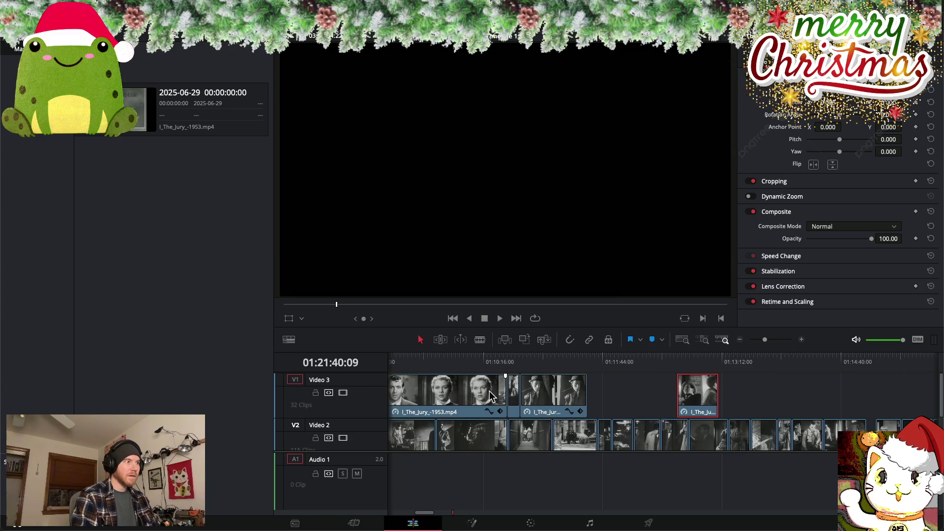
pyautogui.moveTo(700, 401); pyautogui.dragTo(614, 403)
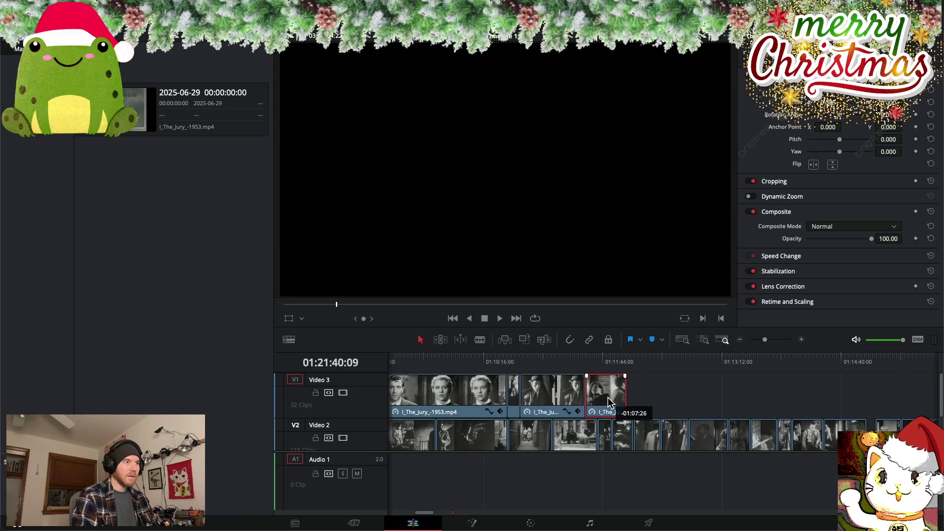
pyautogui.moveTo(609, 397); pyautogui.dragTo(610, 397)
# Scrub through the overlay clips to preview the blended footage
pyautogui.click(573, 358)
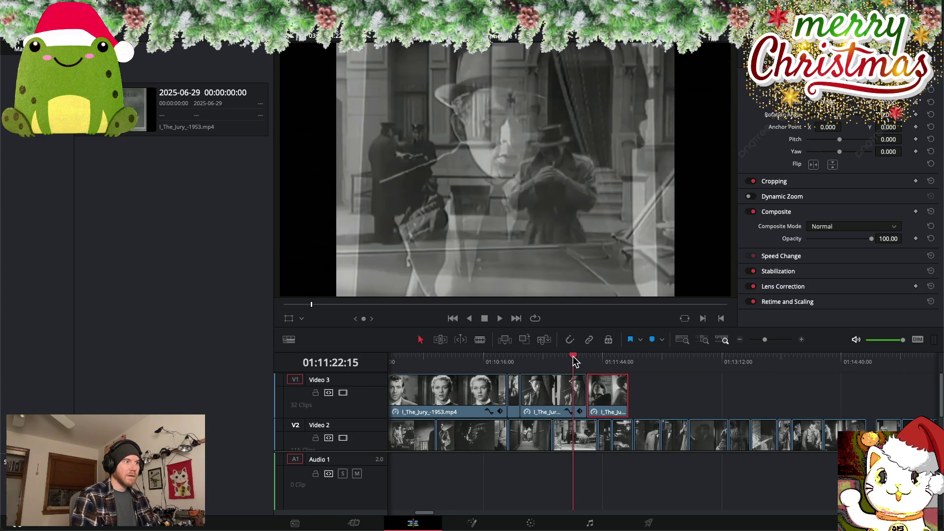
pyautogui.click(594, 360)
pyautogui.moveTo(595, 360); pyautogui.dragTo(845, 362)
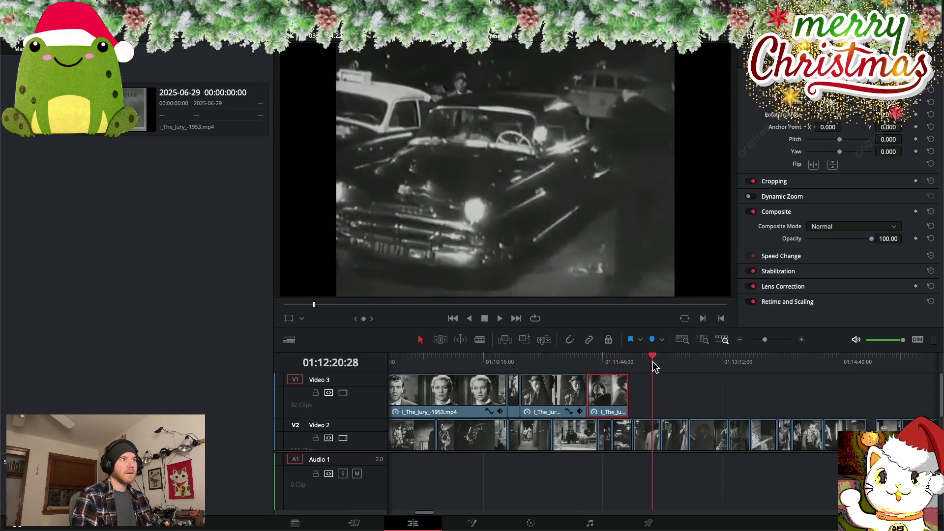
# Drag another thin clip left into empty space on Video 3
pyautogui.hscroll(5, 791, 383)
pyautogui.hscroll(5, 777, 384)
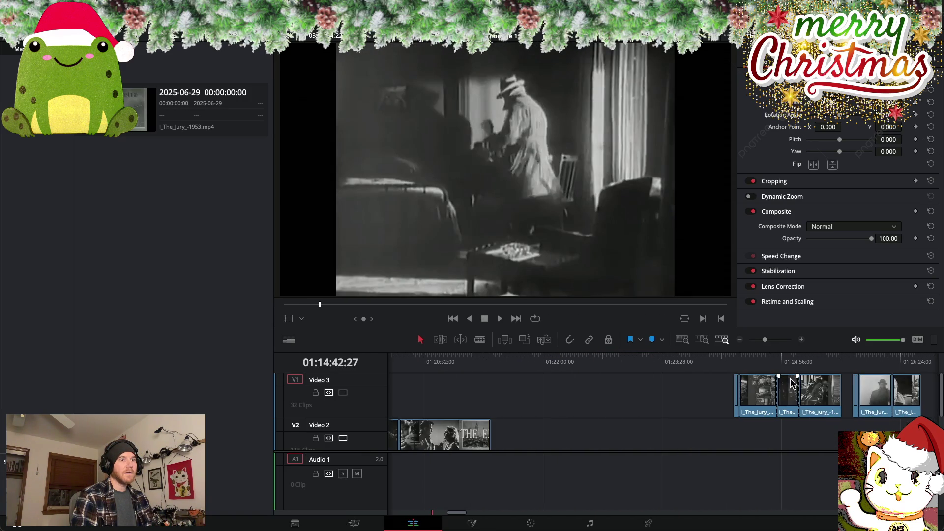
pyautogui.hscroll(5, 747, 383)
pyautogui.hscroll(5, 716, 383)
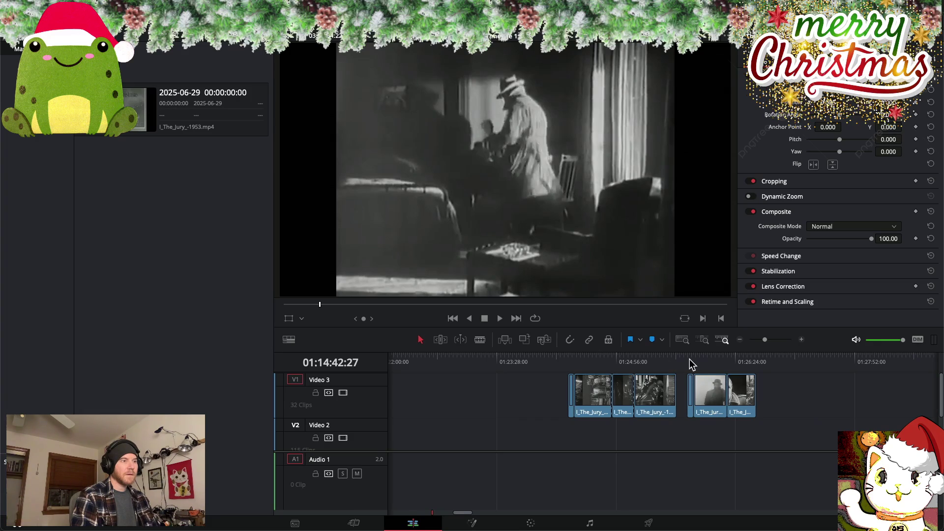
pyautogui.click(683, 360)
pyautogui.moveTo(685, 359); pyautogui.dragTo(686, 359)
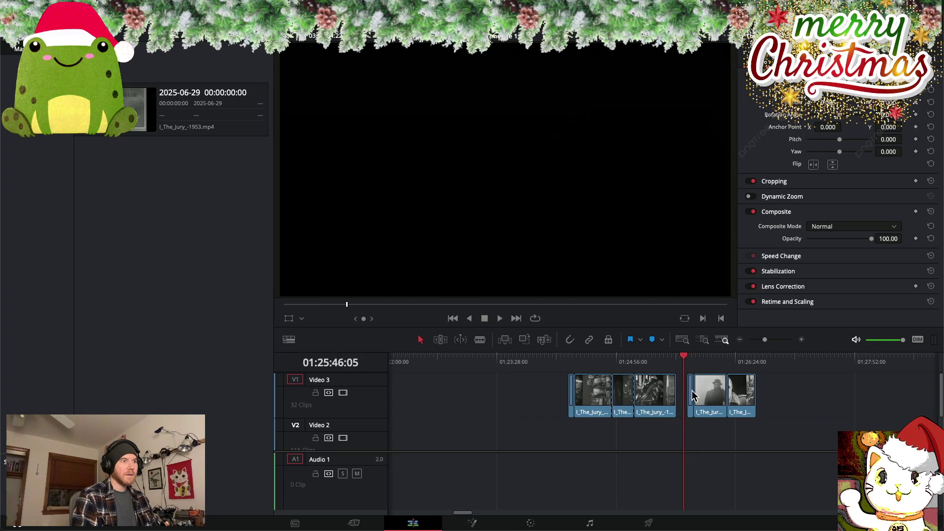
pyautogui.moveTo(689, 394); pyautogui.dragTo(450, 394)
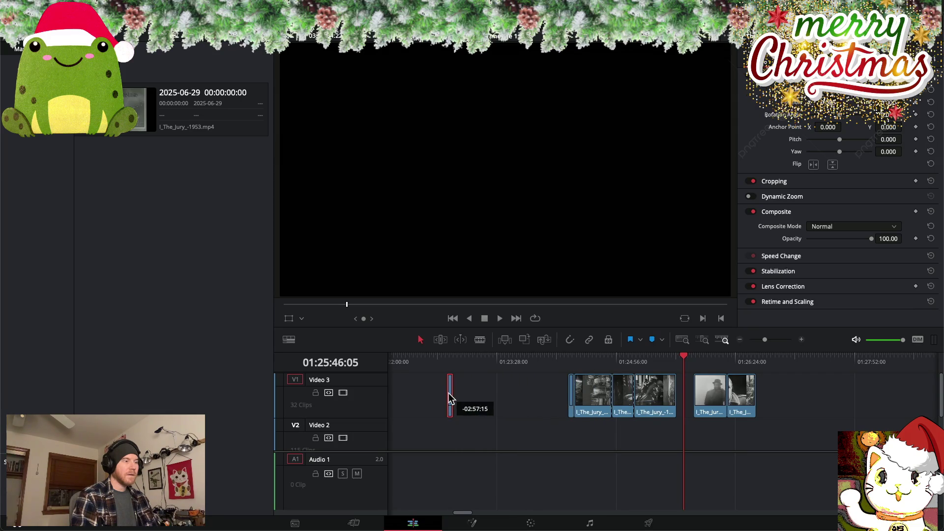
# Slow the moved clip to 10% speed and drag its end outward
pyautogui.rightClick(450, 391)
pyautogui.moveTo(493, 306)
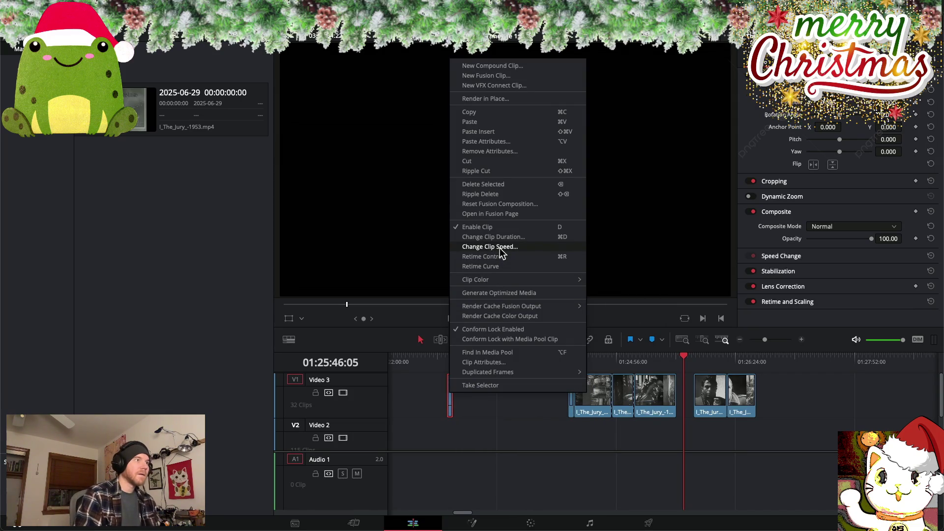
pyautogui.click(500, 247)
pyautogui.moveTo(441, 252); pyautogui.dragTo(424, 253)
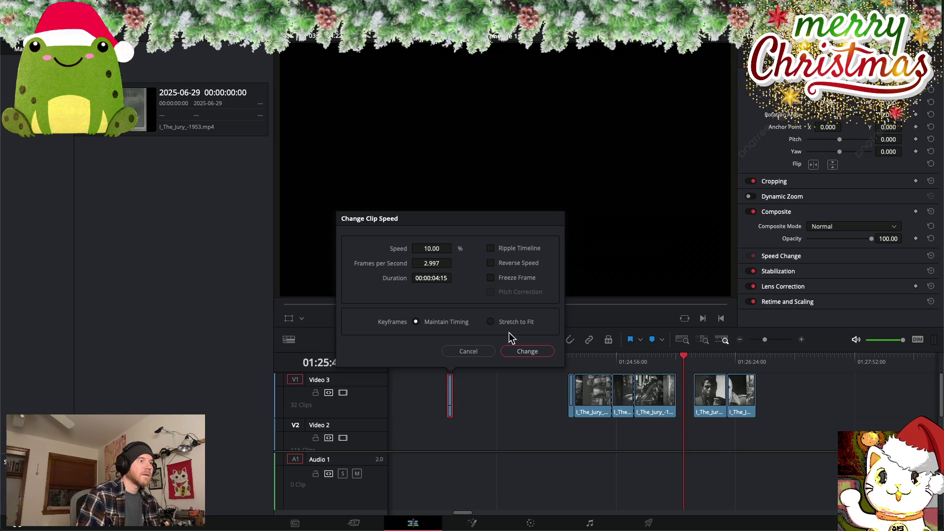
pyautogui.click(524, 351)
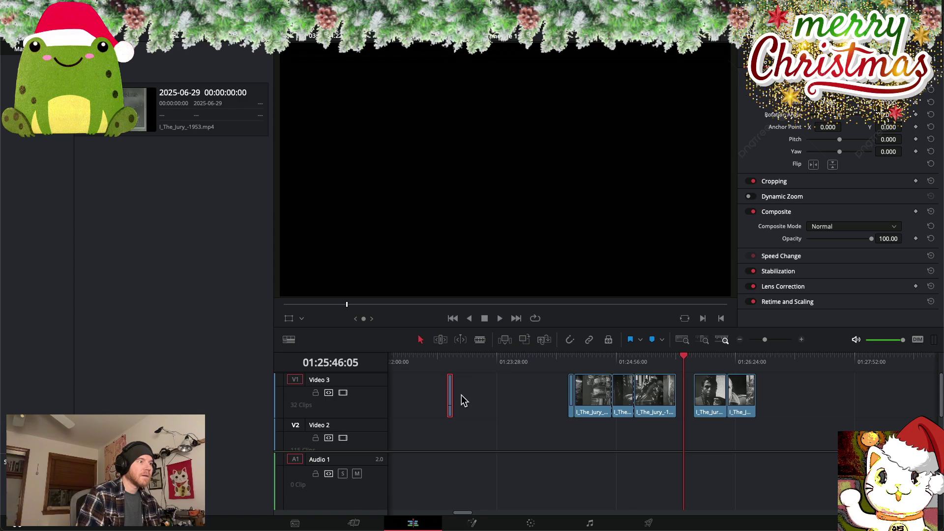
pyautogui.moveTo(452, 394); pyautogui.dragTo(512, 400)
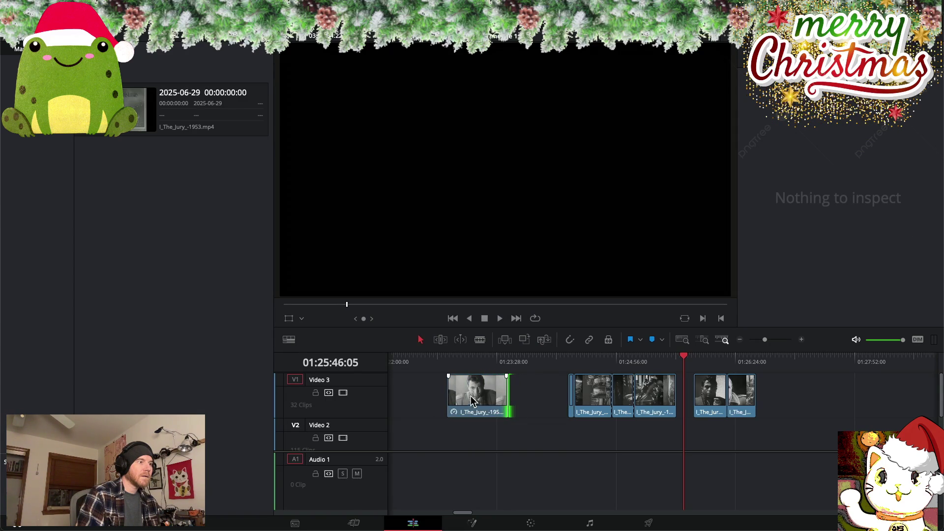
# Shift the 10%-speed clip earlier on Video 3 and fine-tune its position
pyautogui.hscroll(-10, 443, 400)
pyautogui.moveTo(762, 396); pyautogui.dragTo(449, 396)
pyautogui.hscroll(-5, 477, 386)
pyautogui.moveTo(708, 402)
pyautogui.mouseDown()
pyautogui.moveTo(599, 390)
pyautogui.moveTo(596, 408)
pyautogui.mouseUp()
pyautogui.moveTo(700, 402); pyautogui.dragTo(680, 398)
# Lengthen the last overlay clip near 01:26 and drag it earlier
pyautogui.hscroll(5, 679, 398)
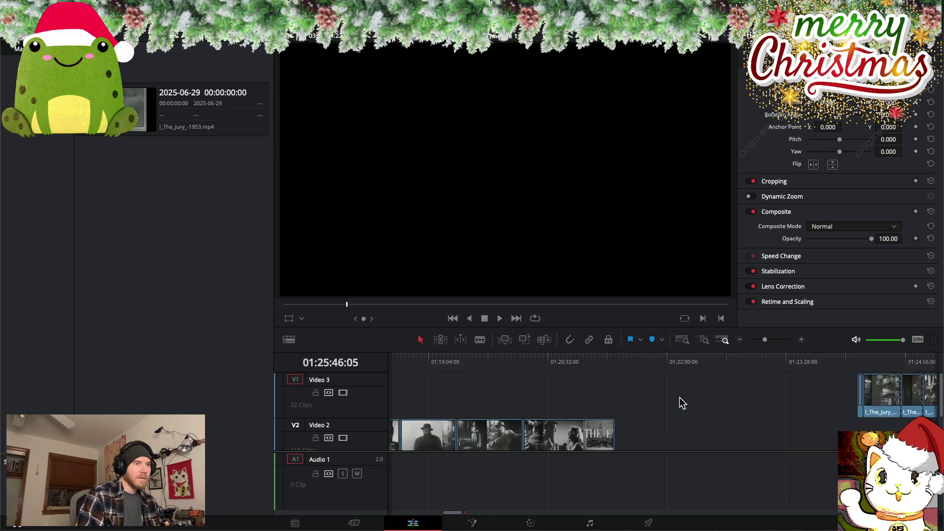
pyautogui.hscroll(3, 682, 398)
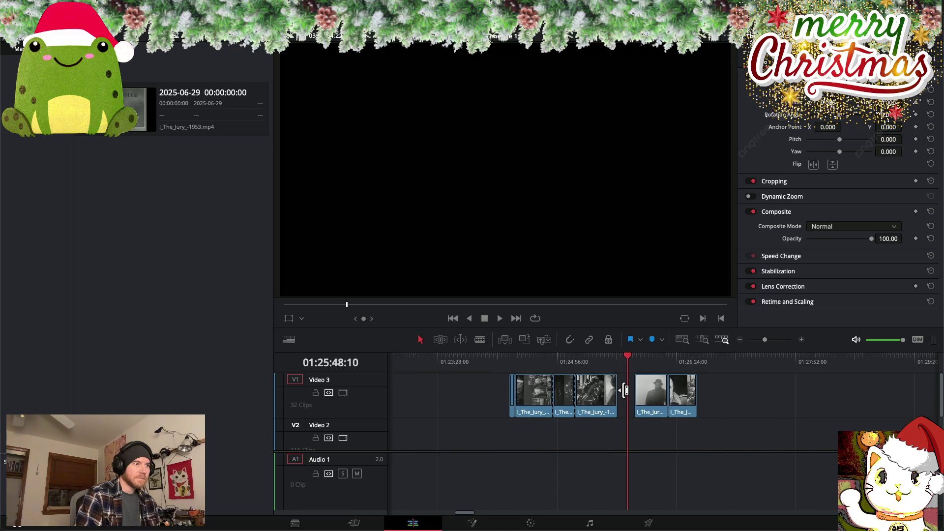
pyautogui.moveTo(628, 359)
pyautogui.mouseDown()
pyautogui.moveTo(700, 364)
pyautogui.moveTo(692, 363)
pyautogui.moveTo(705, 392)
pyautogui.moveTo(723, 394)
pyautogui.mouseUp()
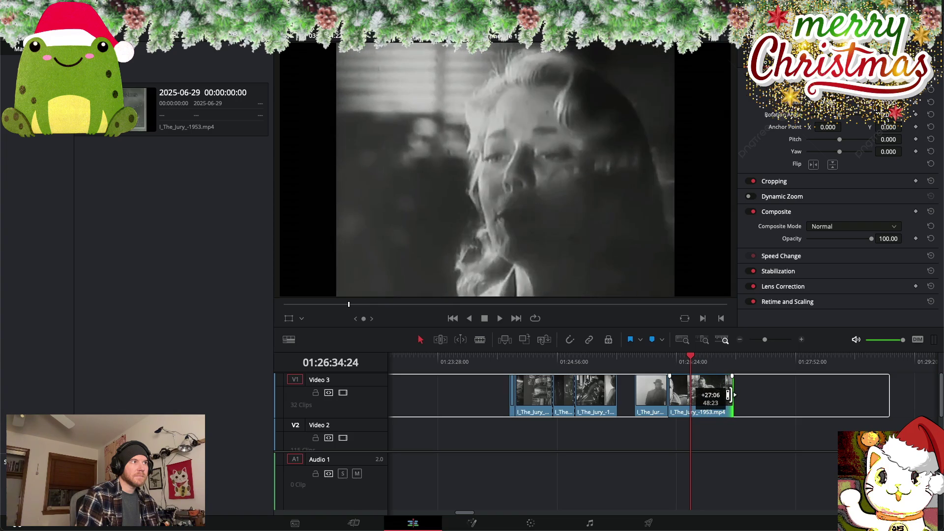
pyautogui.moveTo(723, 395); pyautogui.dragTo(745, 396)
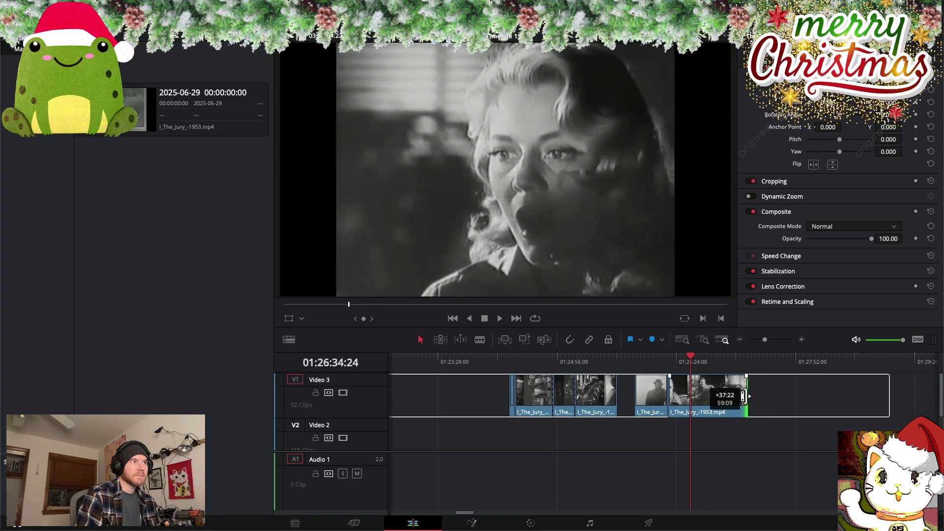
pyautogui.moveTo(745, 396); pyautogui.dragTo(426, 397)
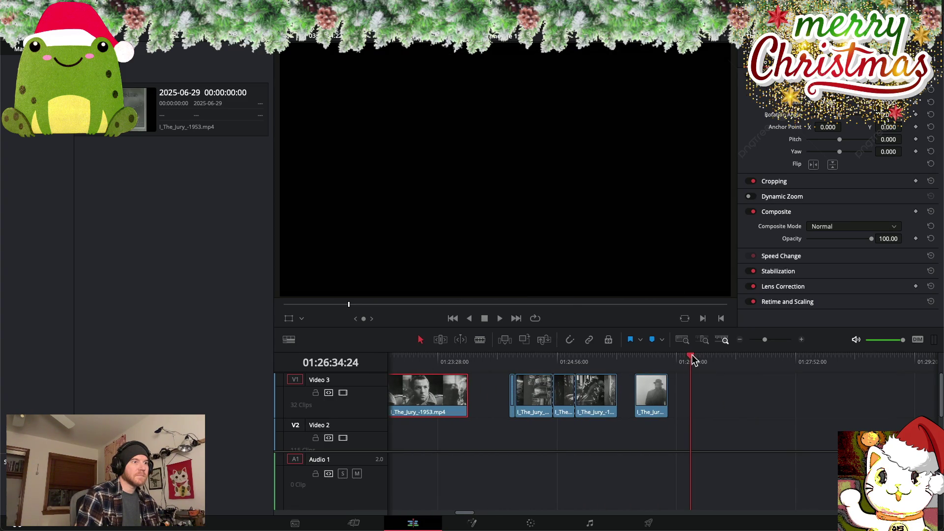
# Drag the loose 10%-speed clip left to sit right after the other overlays near 01:13
pyautogui.moveTo(694, 360); pyautogui.dragTo(426, 360)
pyautogui.hscroll(-5, 426, 360)
pyautogui.hscroll(-3, 595, 395)
pyautogui.moveTo(896, 401); pyautogui.dragTo(518, 400)
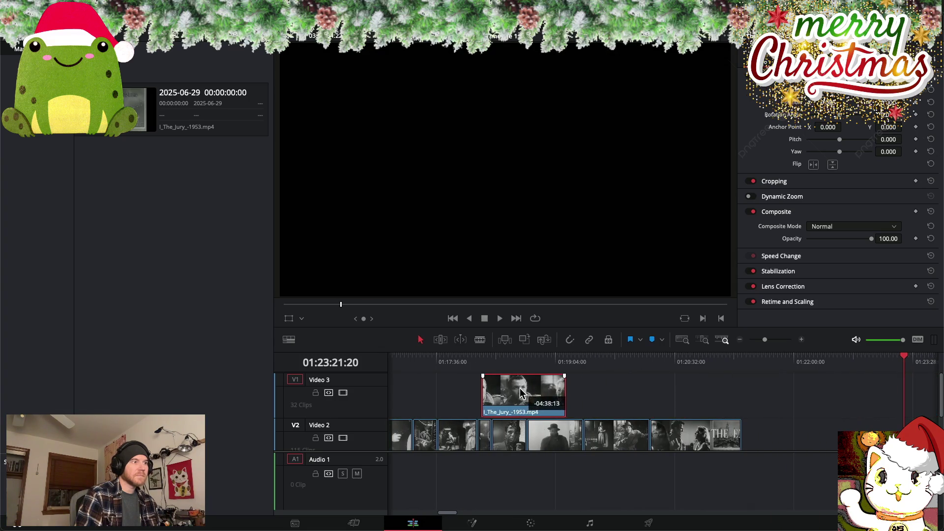
pyautogui.moveTo(496, 360)
pyautogui.mouseDown()
pyautogui.moveTo(558, 362)
pyautogui.moveTo(481, 361)
pyautogui.moveTo(563, 360)
pyautogui.mouseUp()
pyautogui.hscroll(-5, 721, 395)
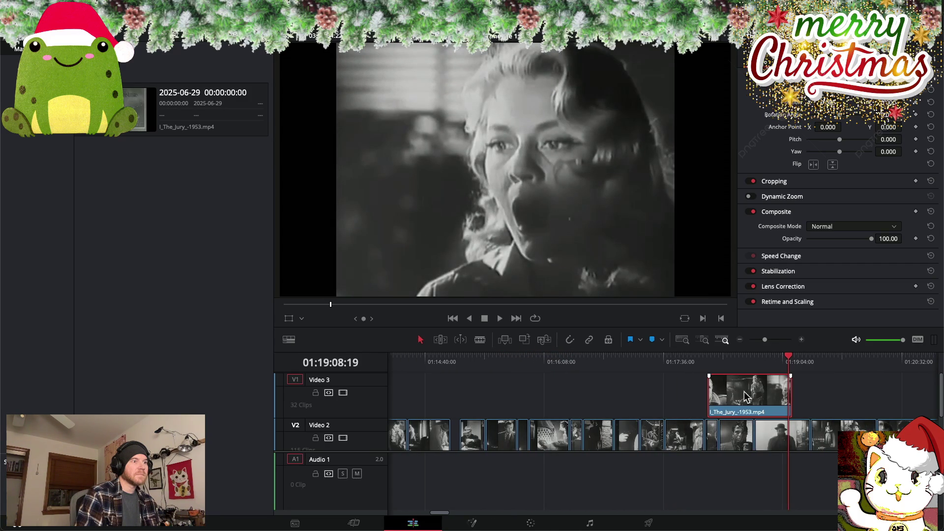
pyautogui.moveTo(737, 395); pyautogui.dragTo(573, 400)
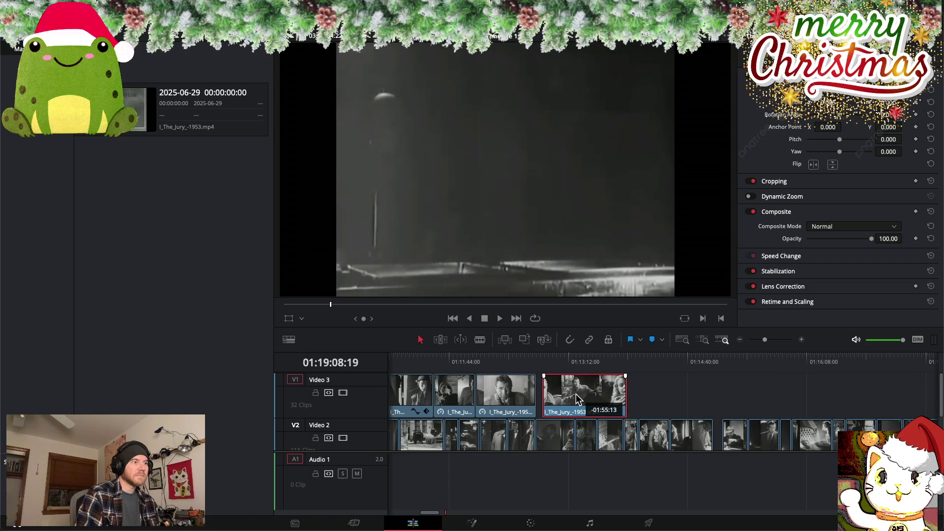
# Preview the overlays, then lower the second Video 3 clip's opacity from 100 to 50.38
pyautogui.click(480, 362)
pyautogui.press('space')
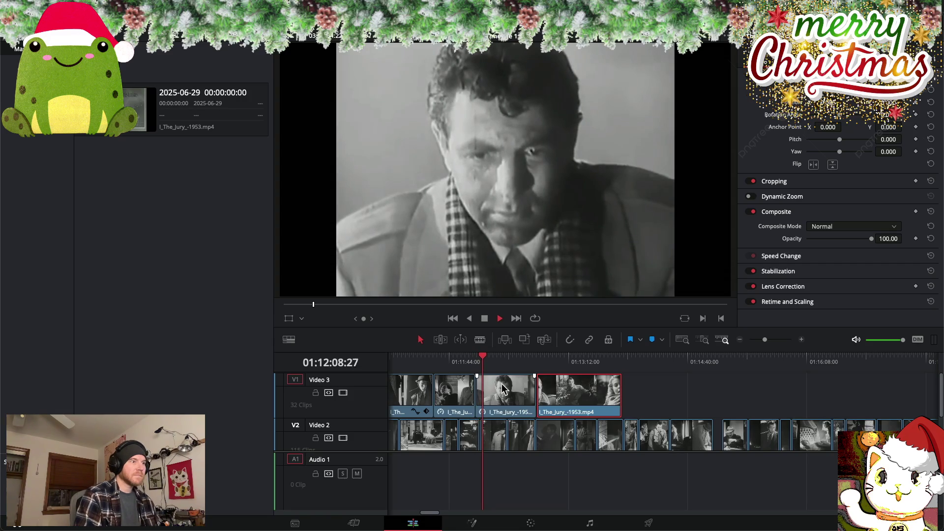
pyautogui.click(484, 357)
pyautogui.moveTo(484, 362); pyautogui.dragTo(443, 361)
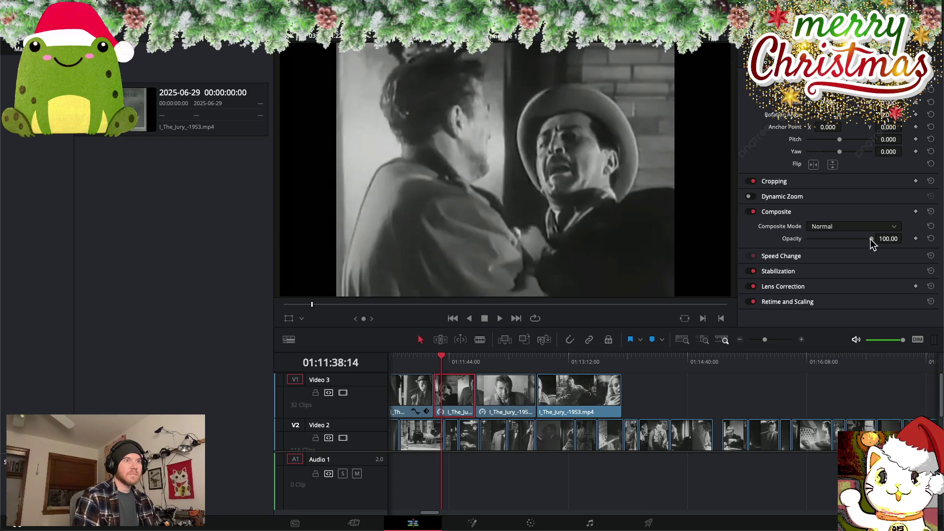
pyautogui.moveTo(872, 239); pyautogui.dragTo(840, 238)
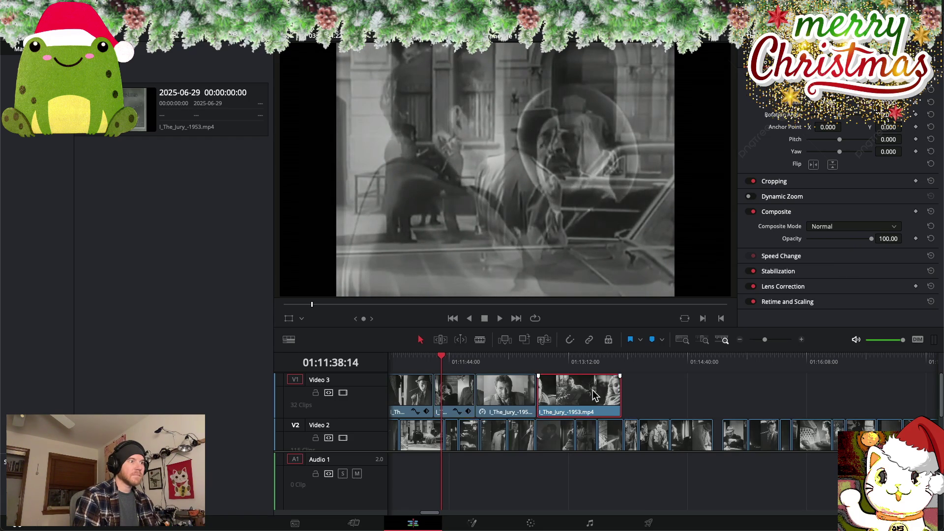
pyautogui.moveTo(449, 361); pyautogui.dragTo(568, 361)
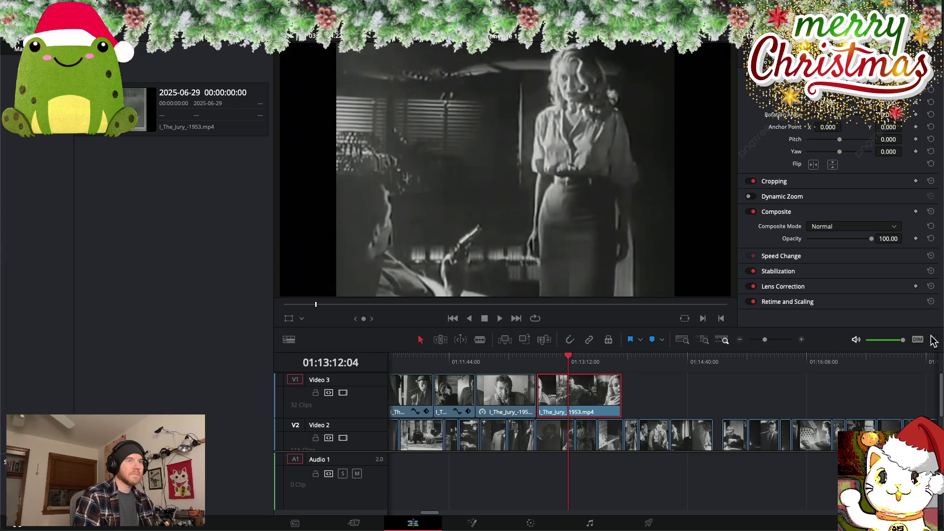
# Lower the last grouped Video 3 clip's opacity to about 50 and scrub to preview the blend
pyautogui.moveTo(871, 239); pyautogui.dragTo(839, 240)
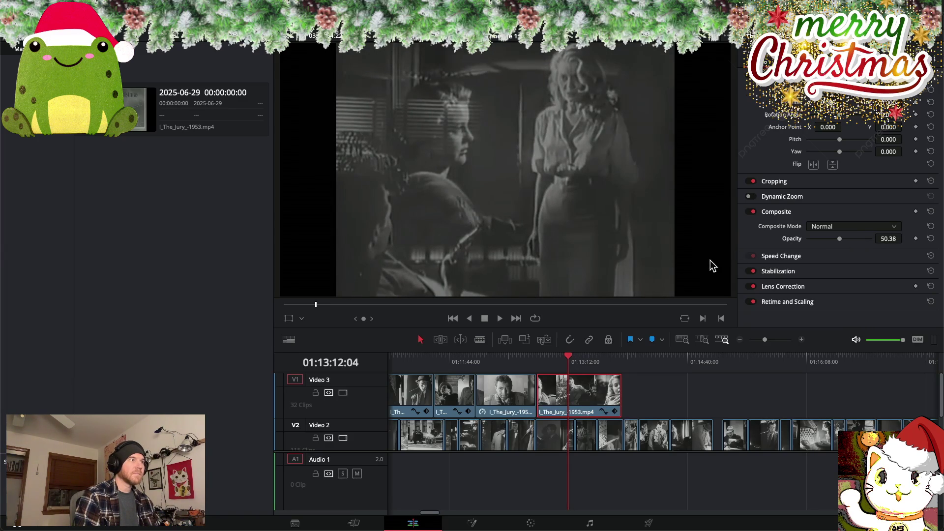
pyautogui.moveTo(569, 359); pyautogui.dragTo(692, 369)
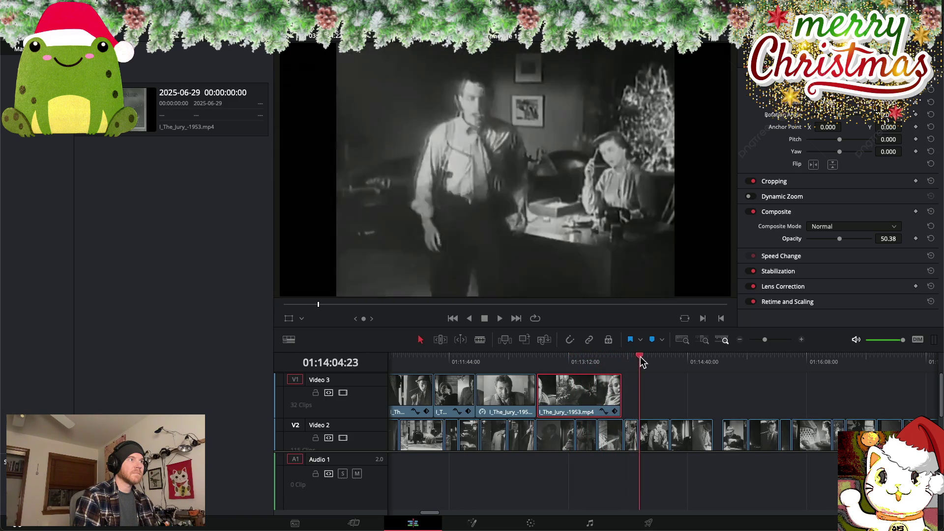
pyautogui.hscroll(10, 688, 369)
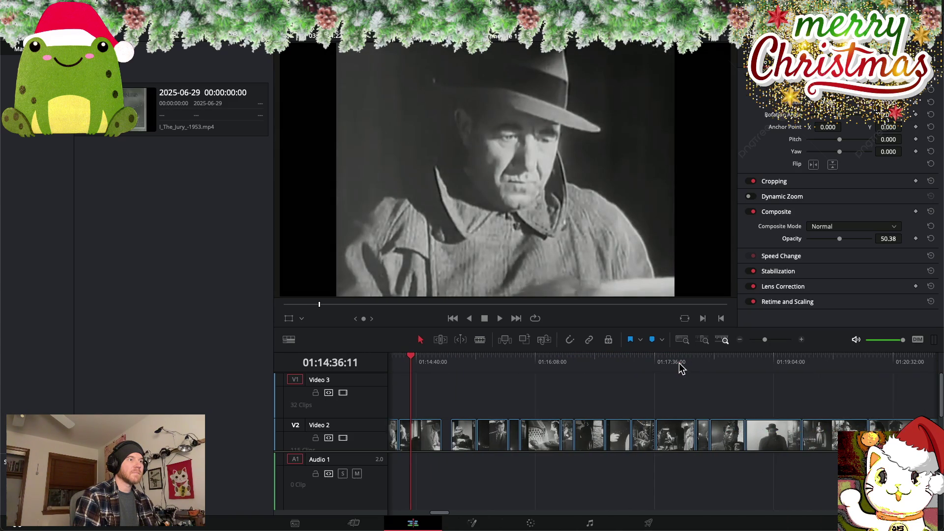
pyautogui.hscroll(-8, 512, 367)
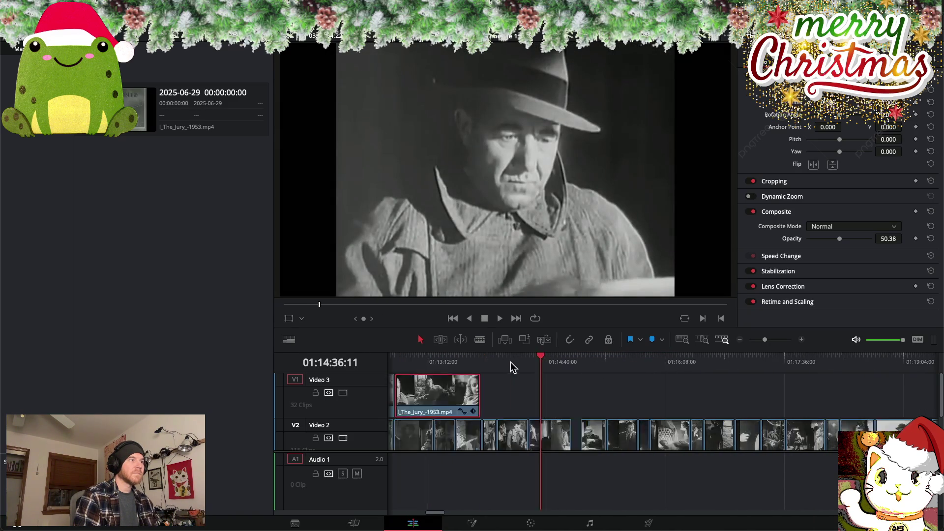
pyautogui.moveTo(638, 361); pyautogui.dragTo(825, 363)
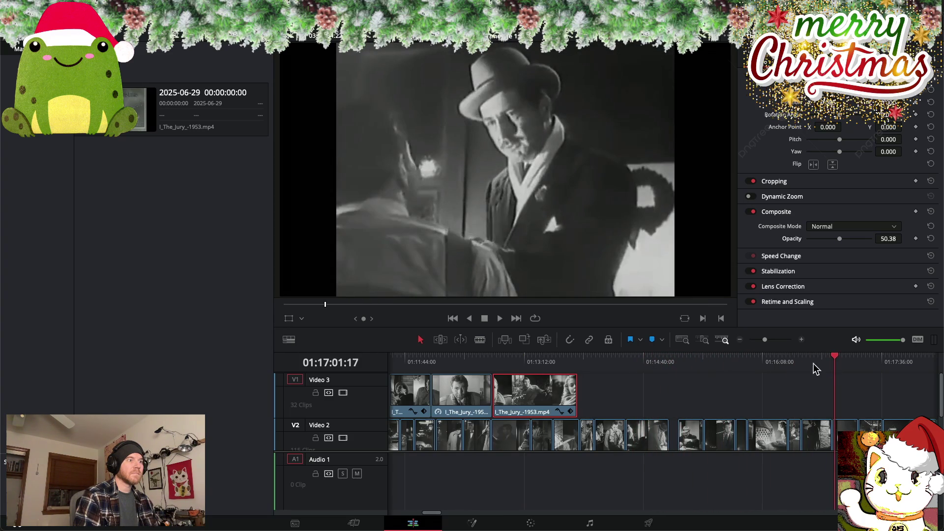
# Select the lone clip near 01:26 at the end of Video 3 and open Change Clip Speed
pyautogui.hscroll(10, 798, 363)
pyautogui.click(689, 381)
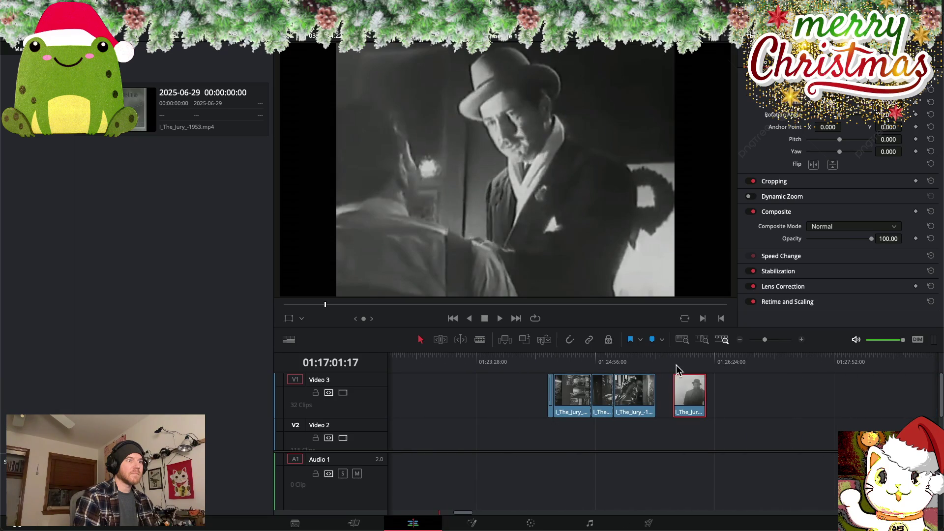
pyautogui.moveTo(678, 361)
pyautogui.mouseDown()
pyautogui.moveTo(708, 357)
pyautogui.moveTo(694, 359)
pyautogui.mouseUp()
pyautogui.rightClick(687, 393)
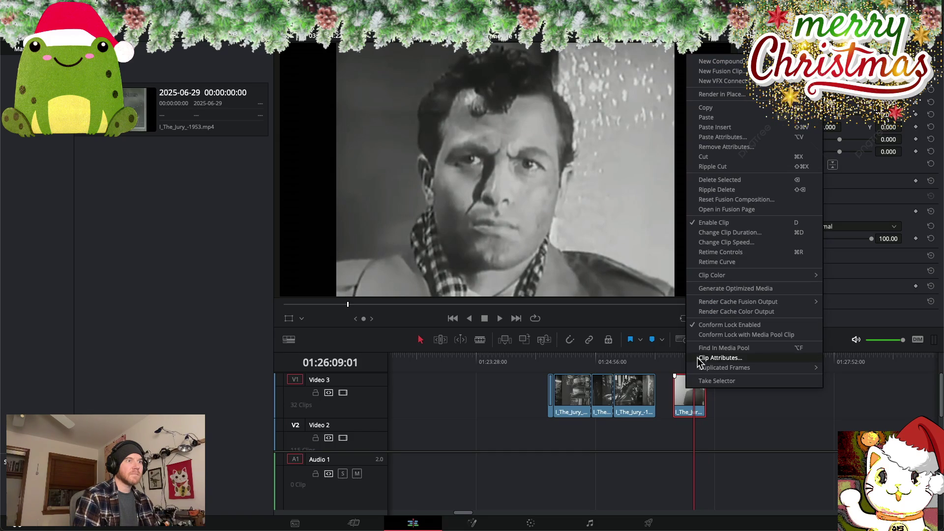
pyautogui.click(726, 243)
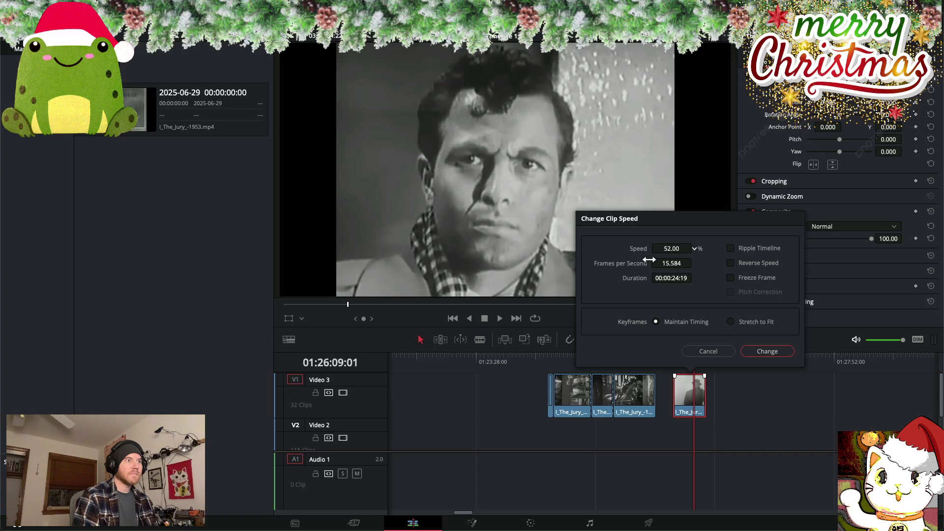
# Dismiss the speed dialog and drag the lone clip left, right after the other Video 3 overlays
pyautogui.press('Return')
pyautogui.moveTo(687, 397); pyautogui.dragTo(408, 396)
pyautogui.hscroll(-5, 444, 401)
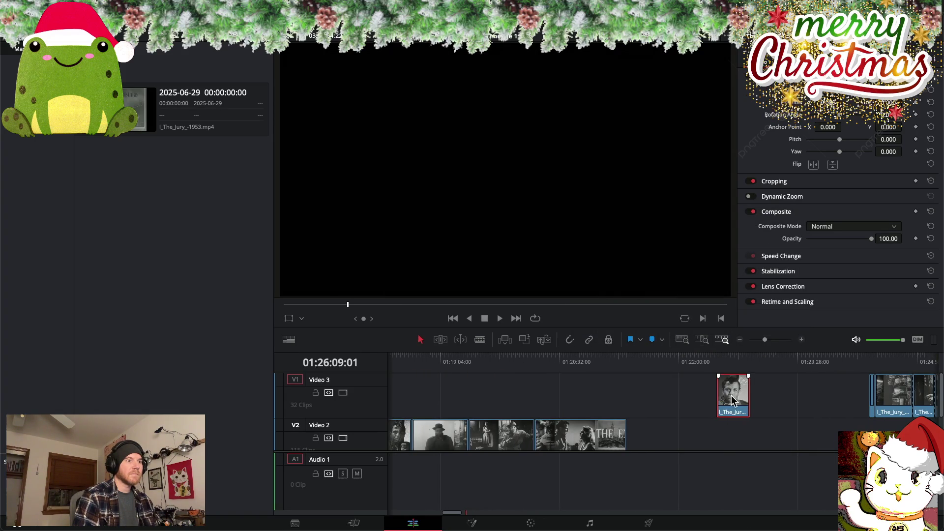
pyautogui.moveTo(731, 400); pyautogui.dragTo(463, 399)
pyautogui.hscroll(-5, 614, 409)
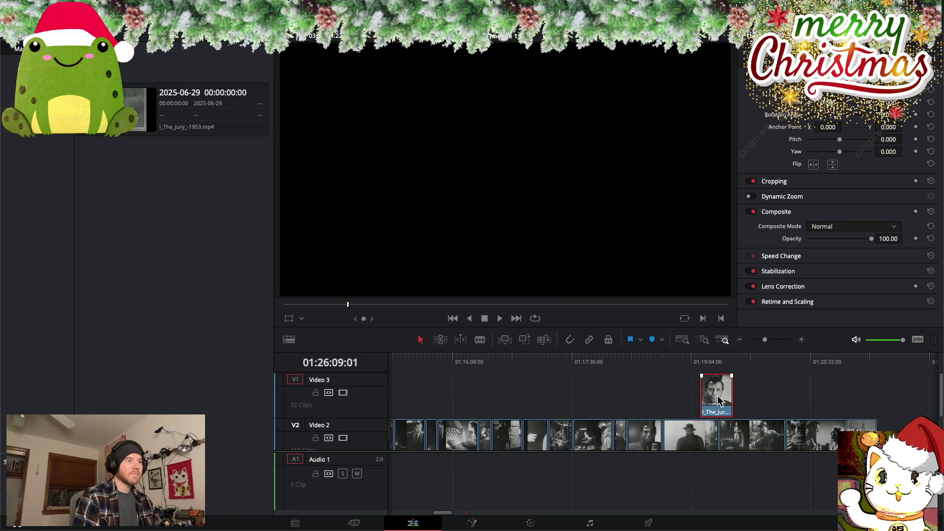
pyautogui.moveTo(718, 401); pyautogui.dragTo(511, 399)
pyautogui.hscroll(-5, 506, 396)
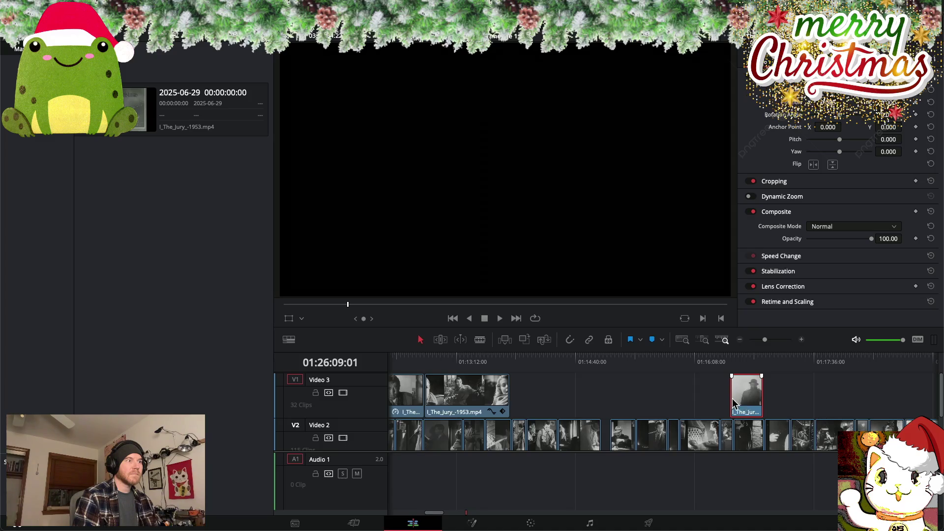
pyautogui.moveTo(745, 402); pyautogui.dragTo(525, 402)
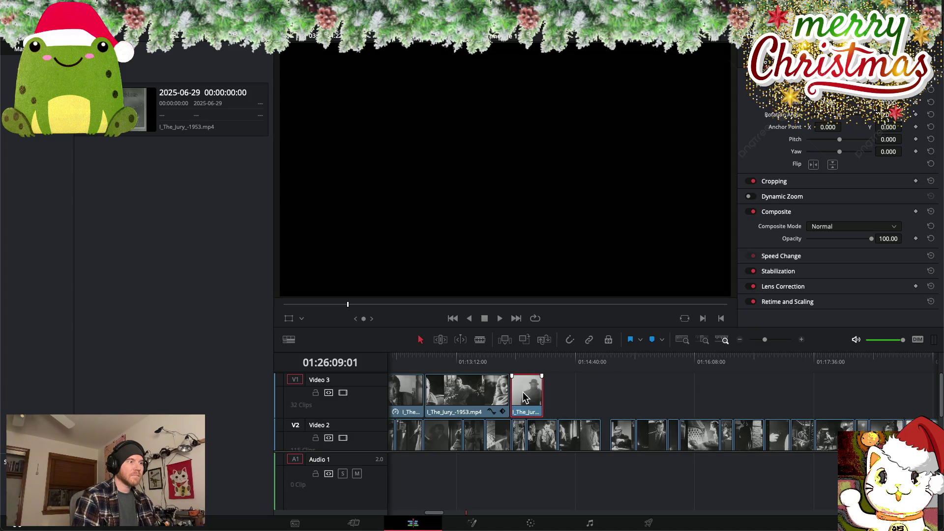
# Change the moved clip's speed to 50% and lengthen its end
pyautogui.rightClick(524, 394)
pyautogui.moveTo(590, 372)
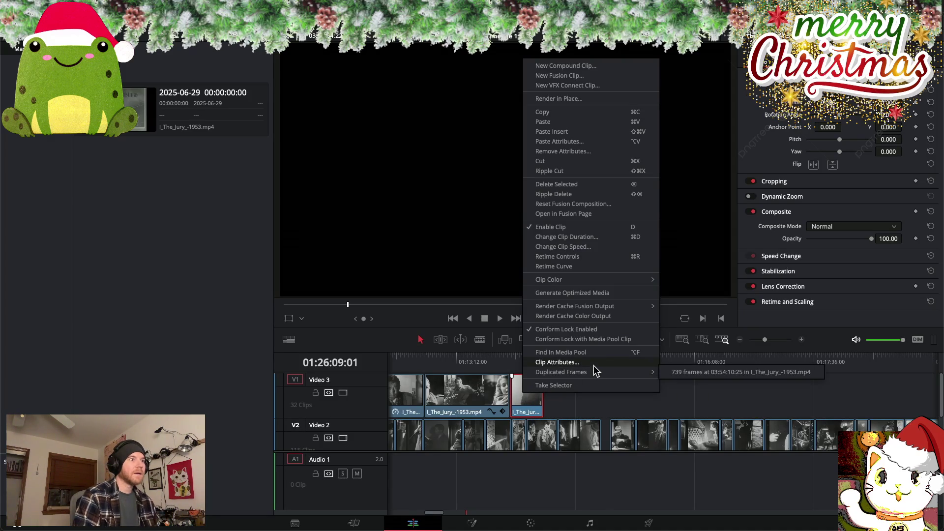
pyautogui.click(569, 248)
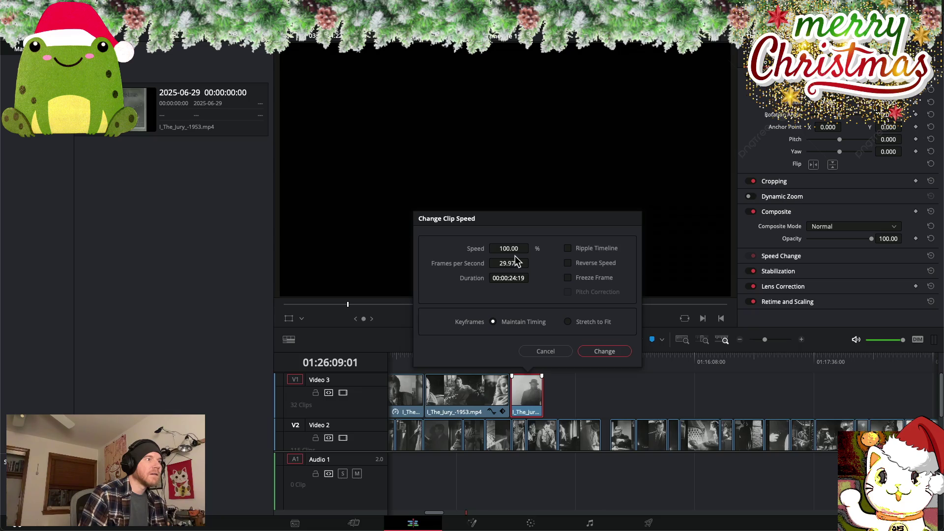
pyautogui.moveTo(514, 250); pyautogui.dragTo(511, 251)
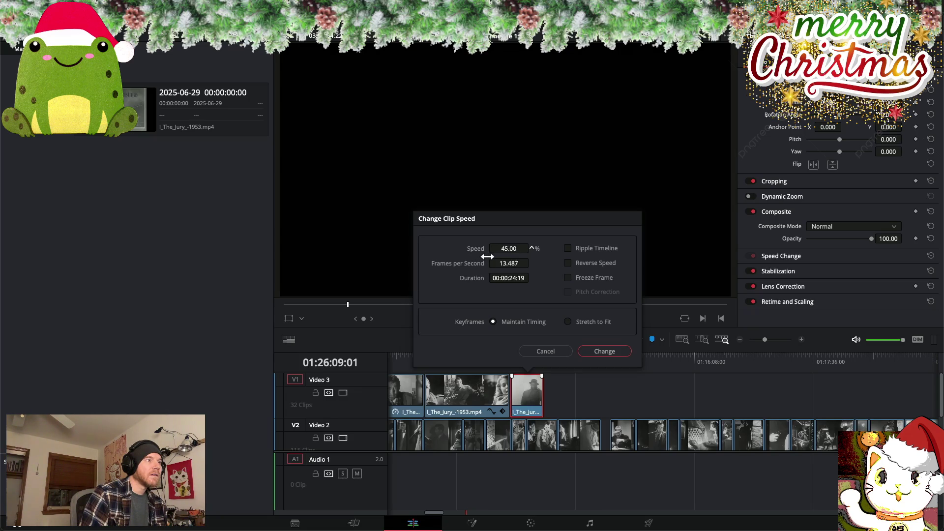
pyautogui.click(599, 352)
pyautogui.moveTo(545, 394)
pyautogui.mouseDown()
pyautogui.moveTo(626, 397)
pyautogui.moveTo(570, 396)
pyautogui.mouseUp()
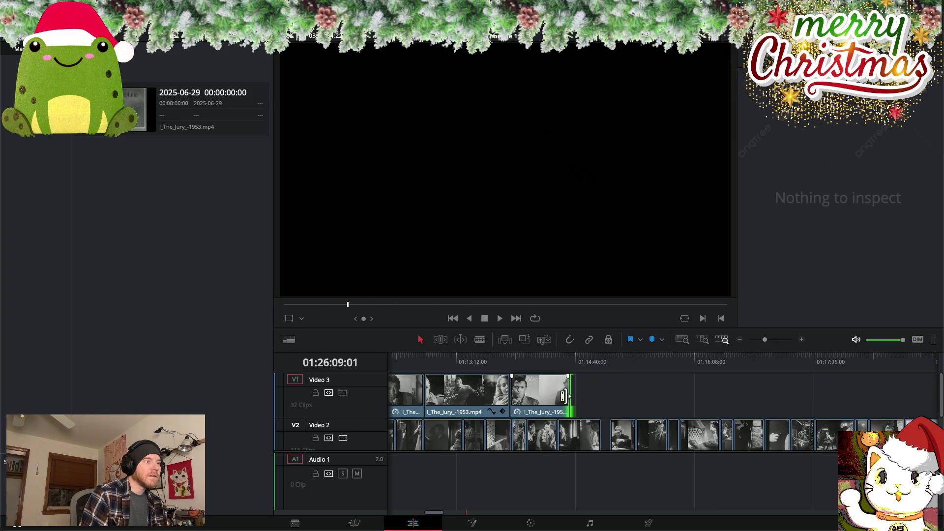
# Extend the slowed overlay clip's end further out on Video 3
pyautogui.hscroll(10, 600, 386)
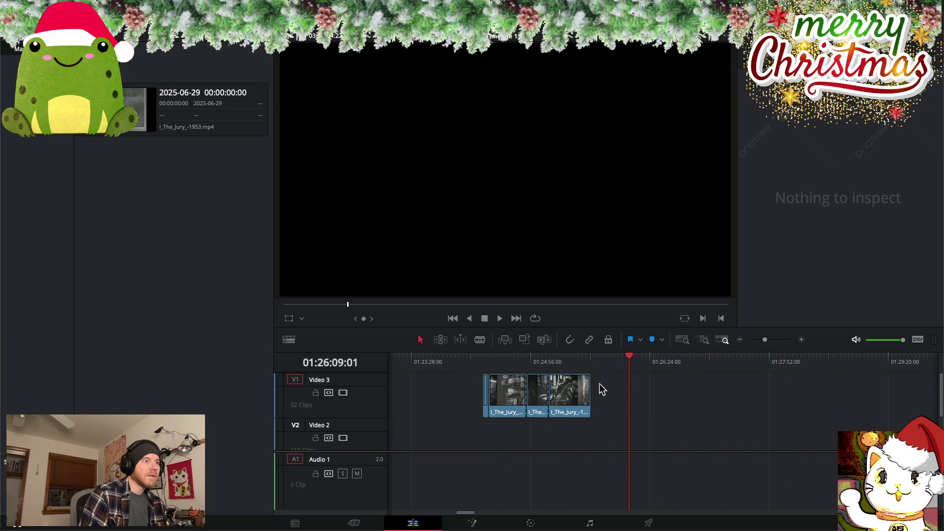
pyautogui.hscroll(-9, 600, 385)
pyautogui.hscroll(-2, 600, 385)
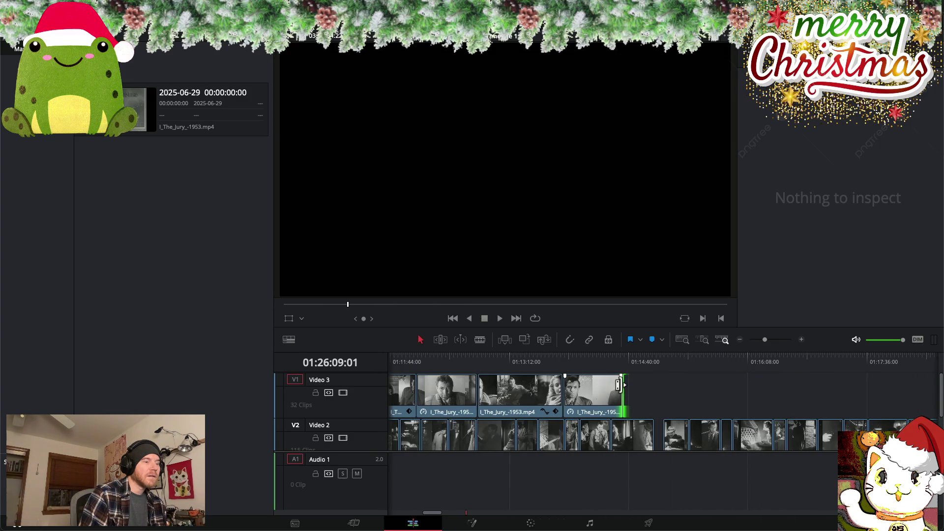
pyautogui.moveTo(623, 388); pyautogui.dragTo(669, 391)
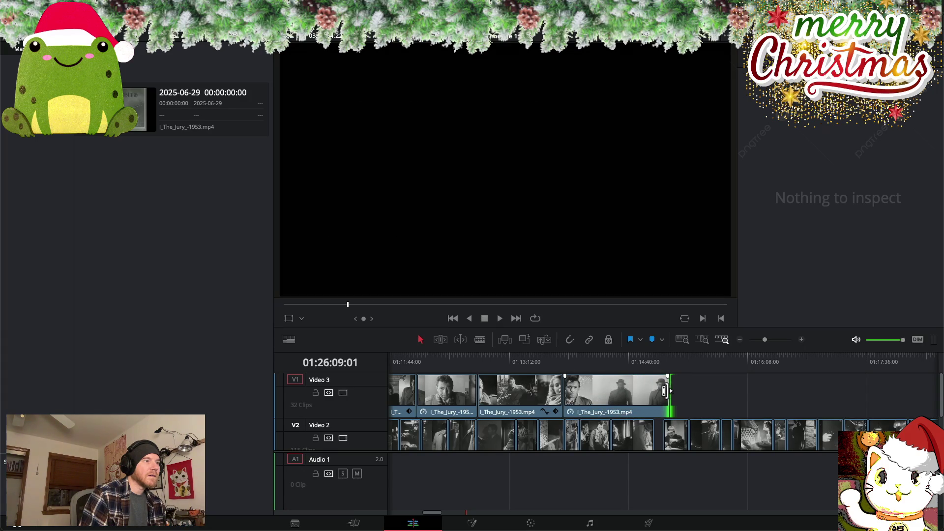
# Switch to the Blade tool and scroll along the timeline to find the next cut
pyautogui.click(481, 339)
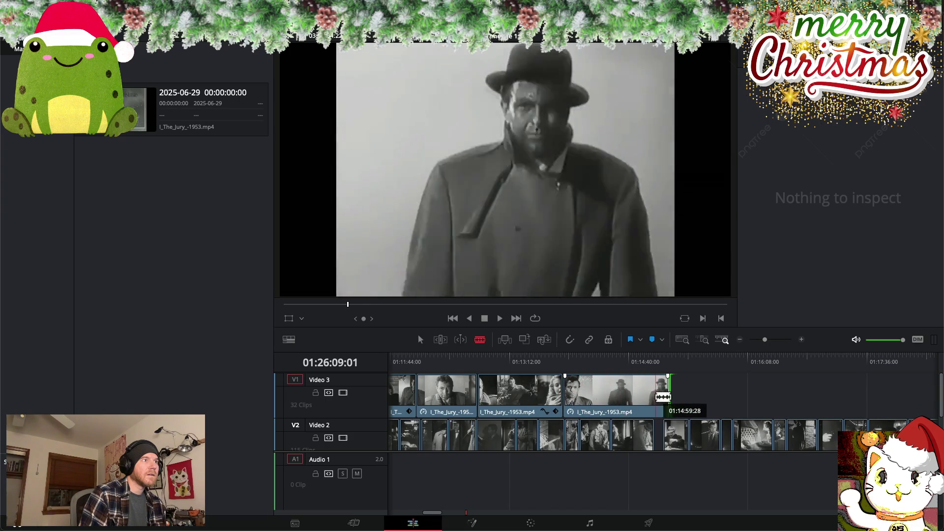
pyautogui.hscroll(1, 597, 400)
pyautogui.hscroll(5, 597, 400)
pyautogui.hscroll(-15, 596, 400)
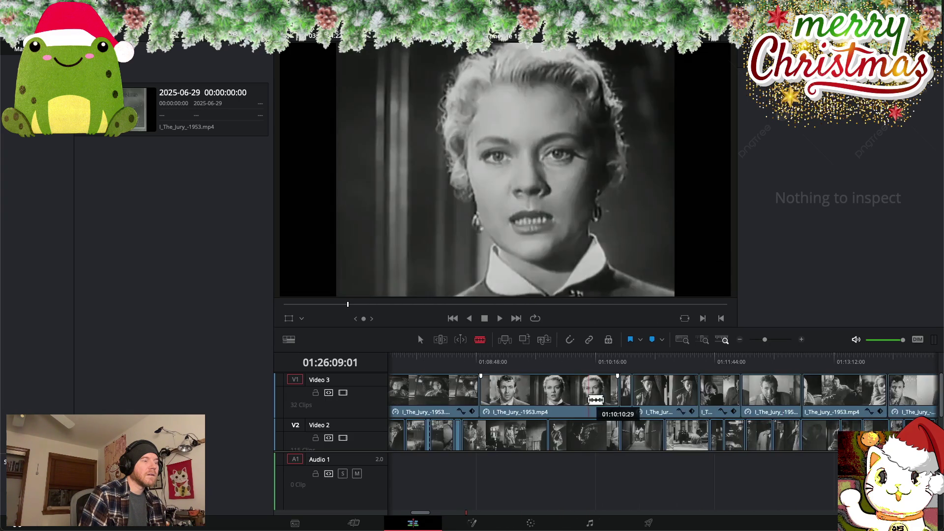
pyautogui.hscroll(-15, 596, 400)
pyautogui.hscroll(5, 596, 400)
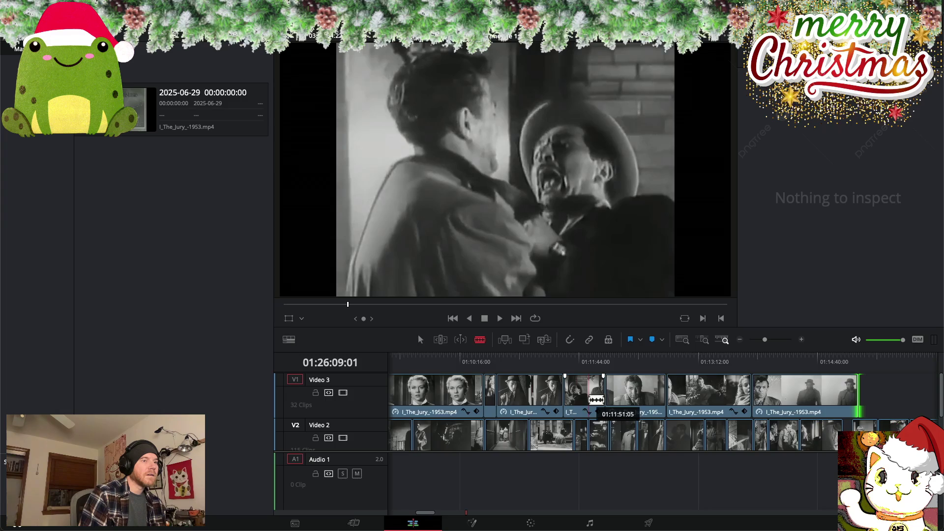
pyautogui.hscroll(5, 595, 401)
pyautogui.hscroll(5, 592, 403)
pyautogui.hscroll(5, 592, 403)
pyautogui.hscroll(5, 591, 400)
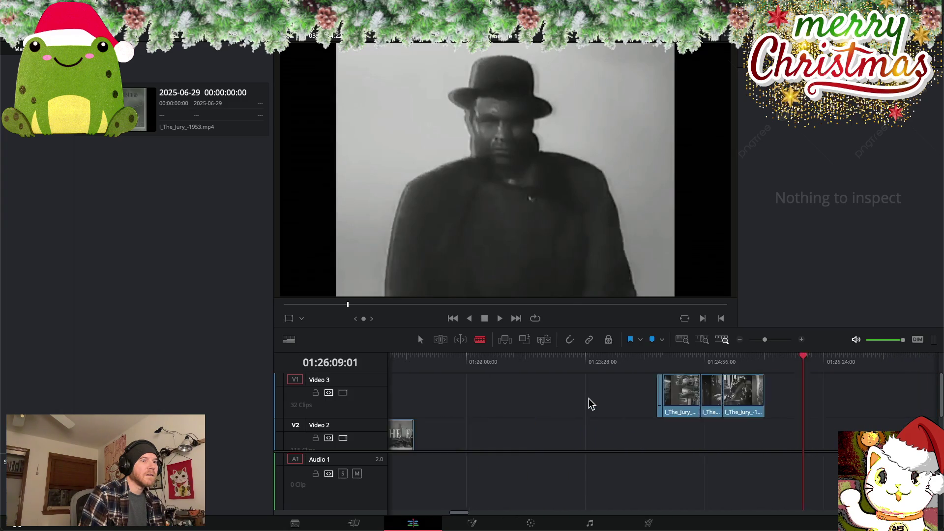
pyautogui.hscroll(5, 590, 401)
pyautogui.moveTo(684, 359)
pyautogui.mouseDown()
pyautogui.moveTo(523, 358)
pyautogui.moveTo(541, 357)
pyautogui.mouseUp()
pyautogui.moveTo(552, 357); pyautogui.dragTo(635, 360)
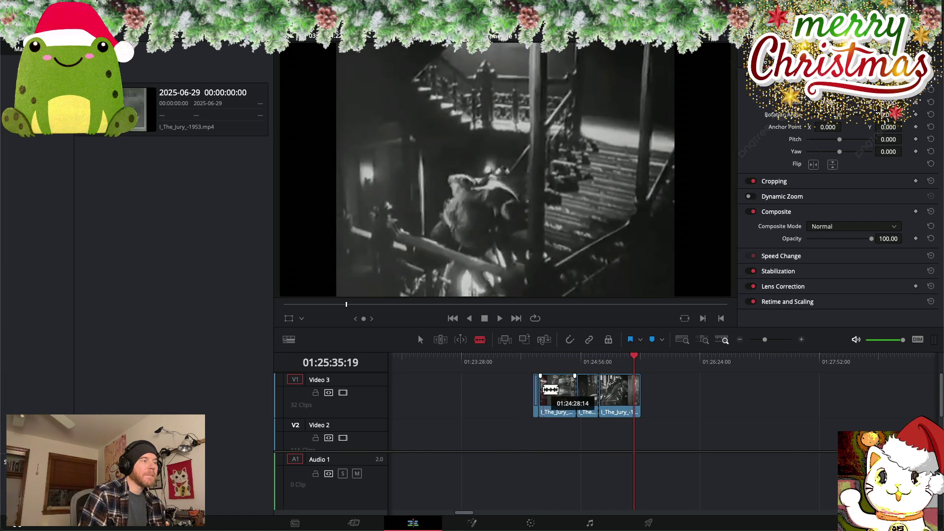
pyautogui.hscroll(-5, 545, 389)
pyautogui.hscroll(-5, 547, 390)
pyautogui.hscroll(-5, 550, 390)
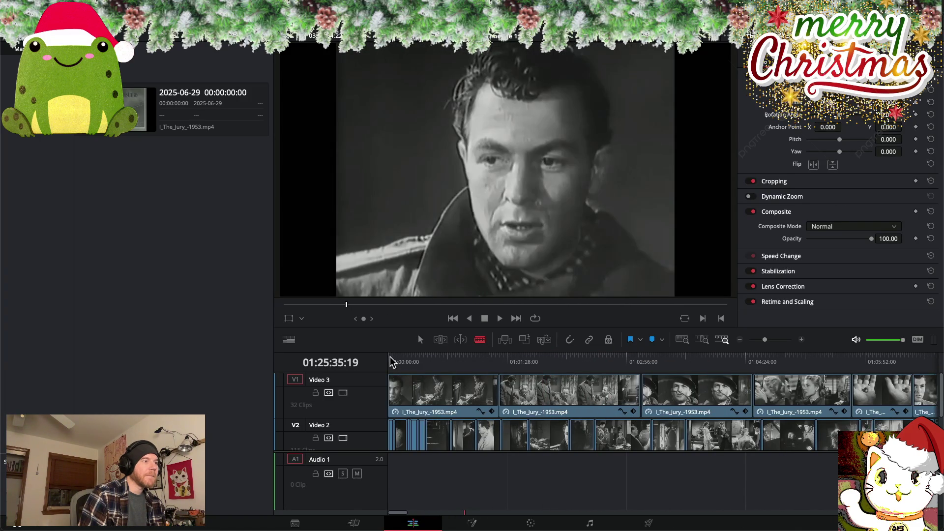
pyautogui.moveTo(413, 361); pyautogui.dragTo(841, 375)
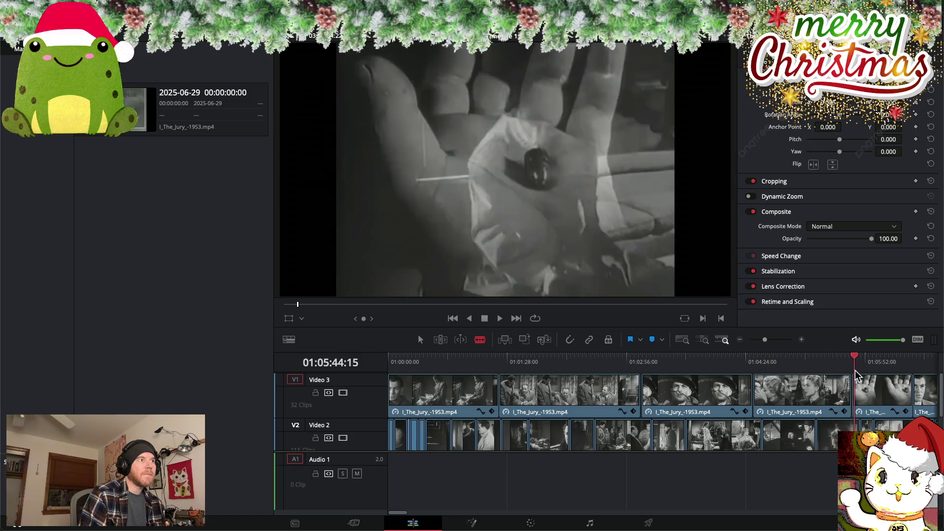
pyautogui.moveTo(841, 375)
pyautogui.mouseDown()
pyautogui.moveTo(632, 364)
pyautogui.moveTo(885, 367)
pyautogui.moveTo(639, 364)
pyautogui.moveTo(882, 359)
pyautogui.moveTo(813, 370)
pyautogui.mouseUp()
pyautogui.moveTo(659, 358); pyautogui.dragTo(918, 360)
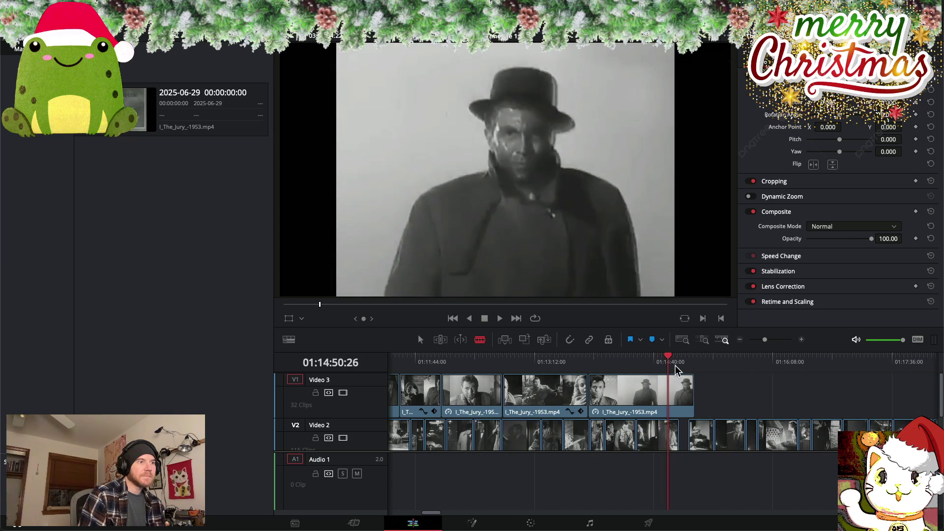
pyautogui.moveTo(671, 358); pyautogui.dragTo(731, 365)
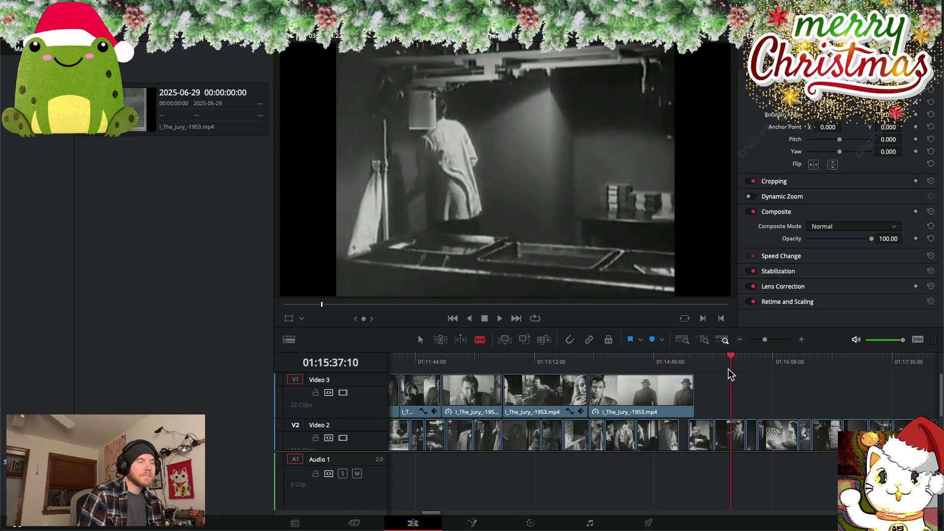
pyautogui.hotkey('ctrl', '-')
pyautogui.hotkey('ctrl', '-')
pyautogui.hotkey('ctrl', '-')
pyautogui.hotkey('ctrl', '-')
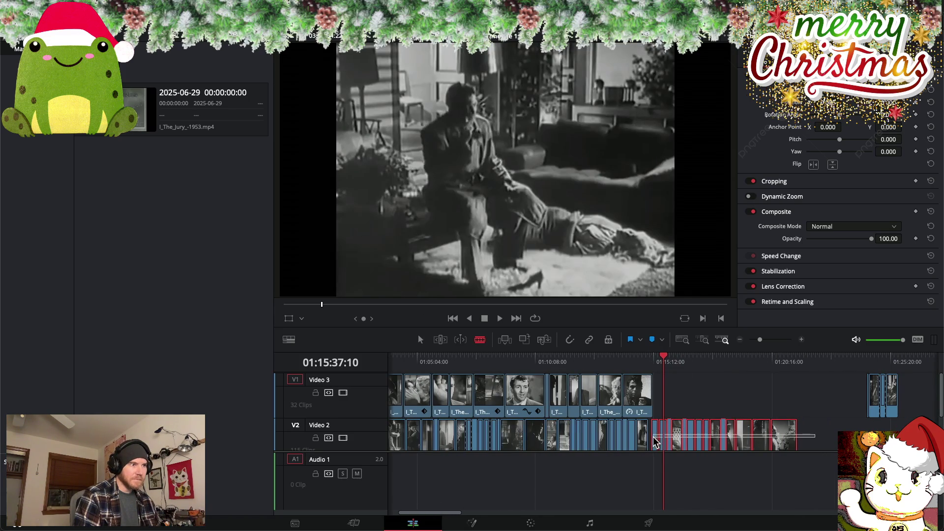
# Return to the Selection tool, marquee-select the trailing Video 2 clips and slide them left
pyautogui.click(422, 340)
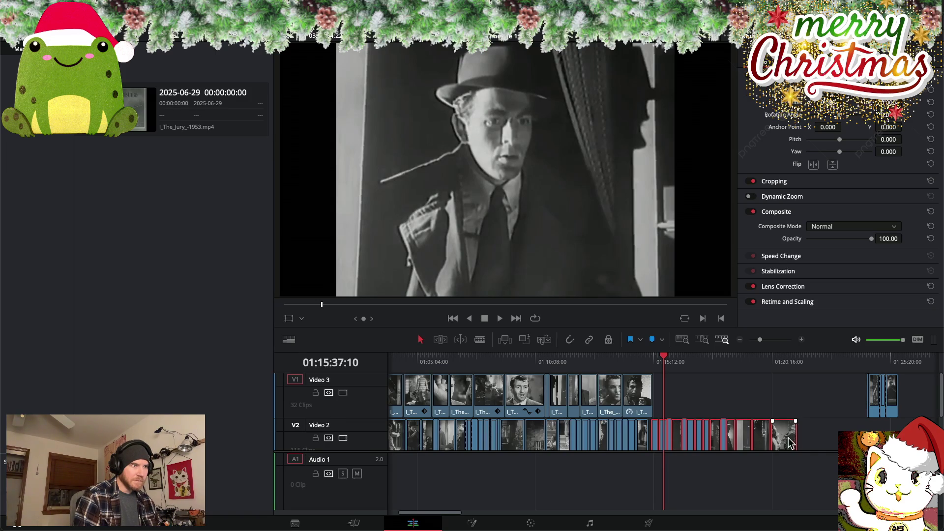
pyautogui.moveTo(829, 439); pyautogui.dragTo(743, 442)
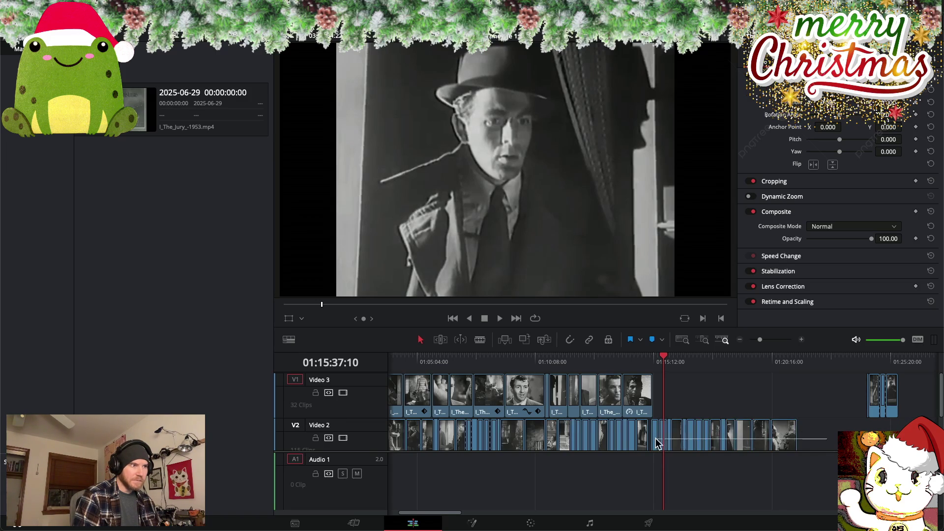
pyautogui.moveTo(654, 442); pyautogui.dragTo(655, 442)
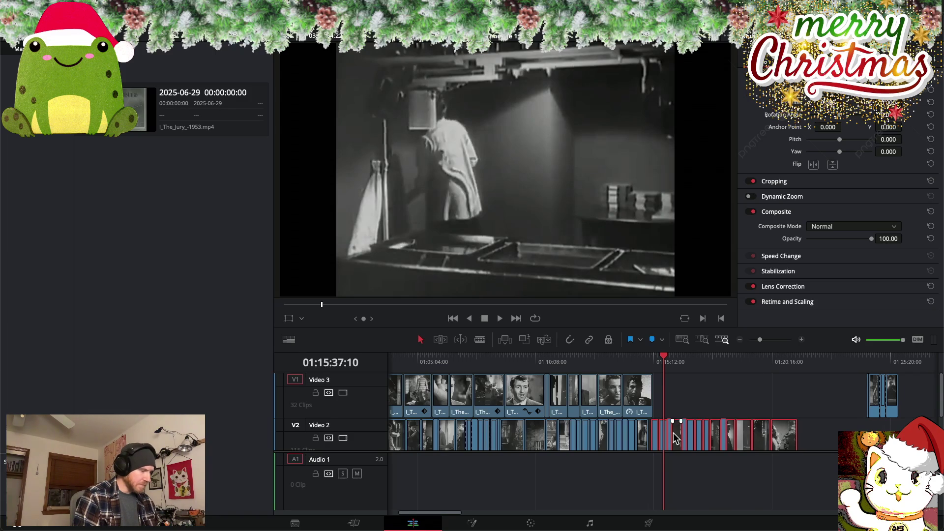
pyautogui.scroll(3, 677, 439)
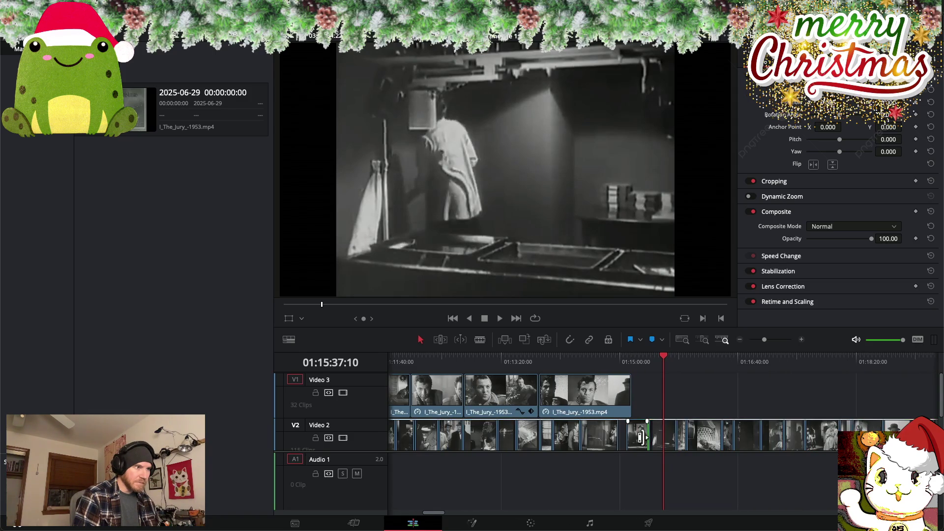
pyautogui.hscroll(3, 637, 439)
pyautogui.hscroll(2, 675, 441)
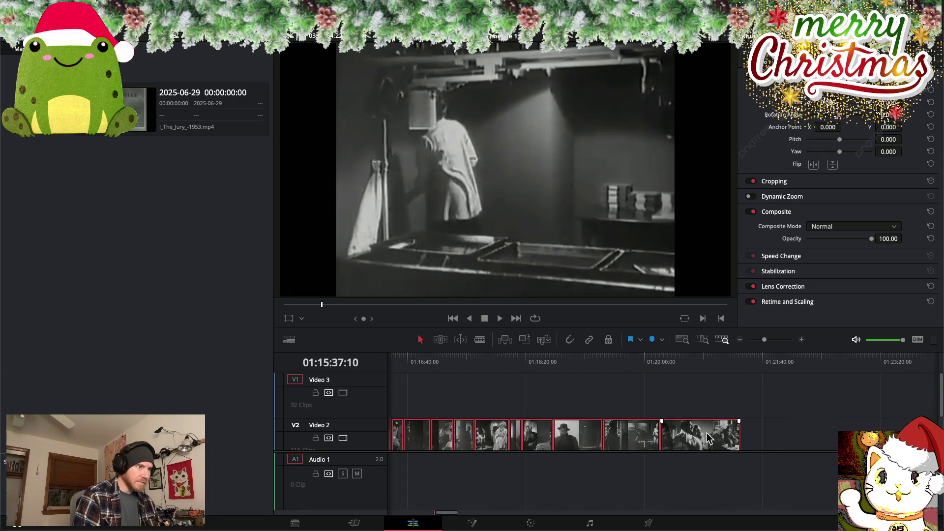
pyautogui.hscroll(-5, 708, 436)
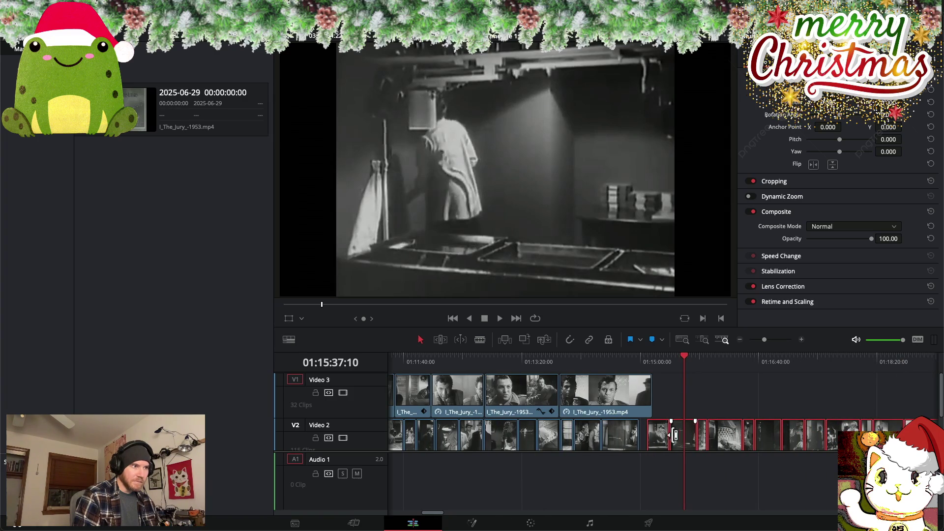
pyautogui.moveTo(662, 439); pyautogui.dragTo(654, 439)
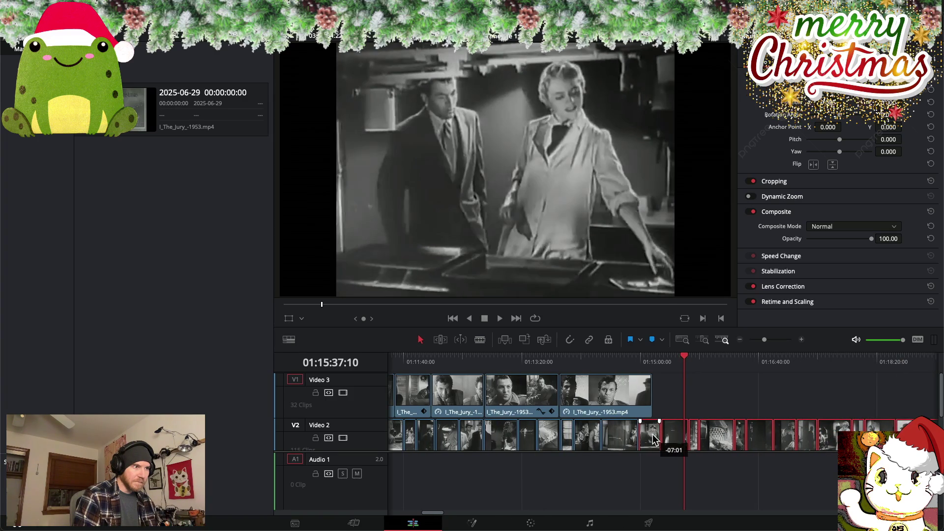
# Lift another clip onto Video 3 near 01:15 and scrub back to review it
pyautogui.moveTo(685, 356)
pyautogui.mouseDown()
pyautogui.moveTo(620, 362)
pyautogui.moveTo(654, 362)
pyautogui.mouseUp()
pyautogui.moveTo(654, 435); pyautogui.dragTo(579, 395)
pyautogui.moveTo(591, 360)
pyautogui.mouseDown()
pyautogui.moveTo(436, 363)
pyautogui.moveTo(637, 366)
pyautogui.moveTo(432, 360)
pyautogui.moveTo(492, 363)
pyautogui.mouseUp()
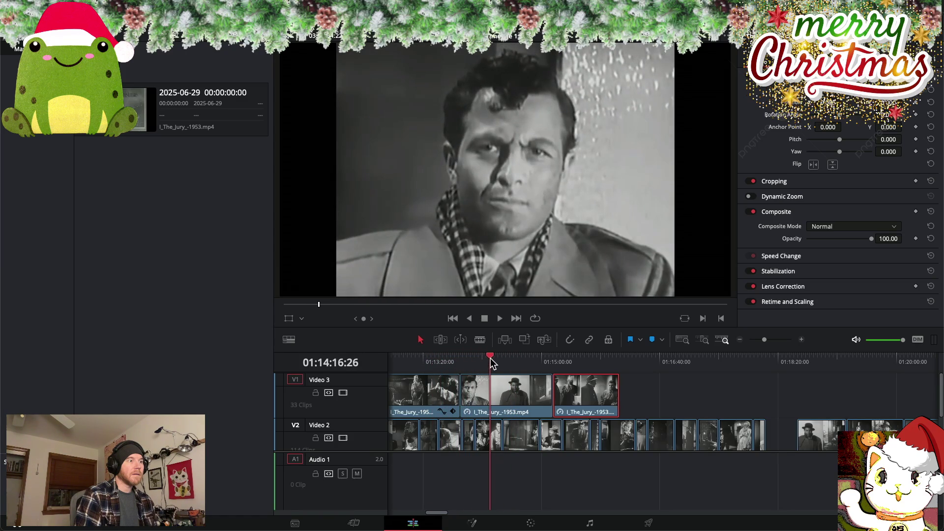
# Set both newest Video 3 overlay clips to about 50 opacity and preview the blend in playback
pyautogui.click(492, 397)
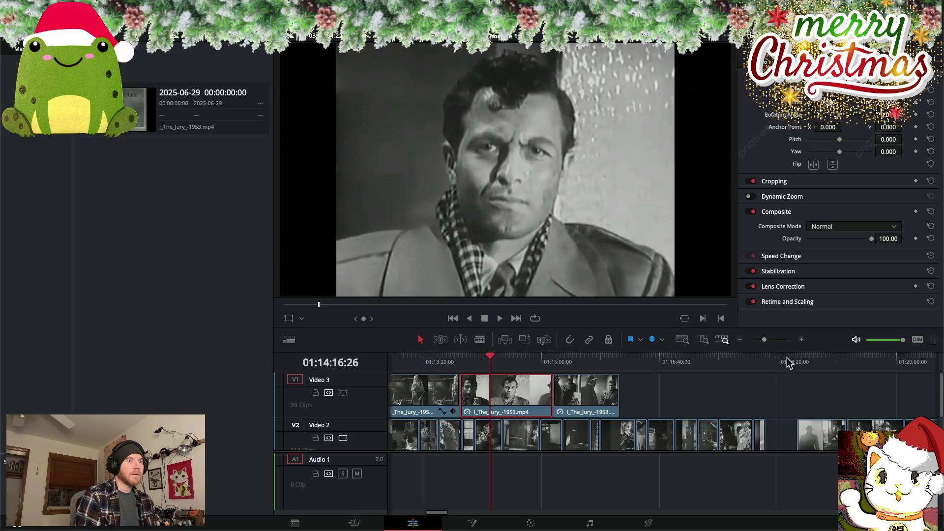
pyautogui.moveTo(870, 239); pyautogui.dragTo(840, 239)
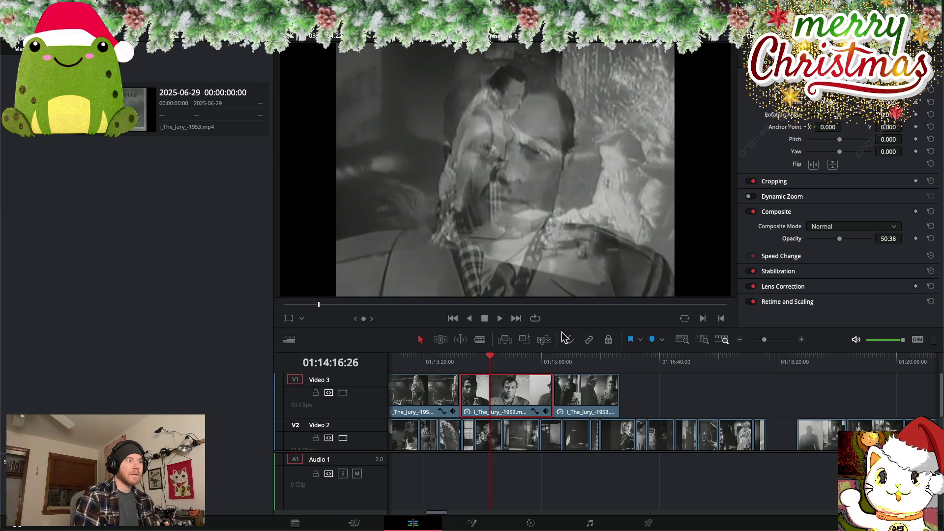
pyautogui.moveTo(492, 359); pyautogui.dragTo(592, 362)
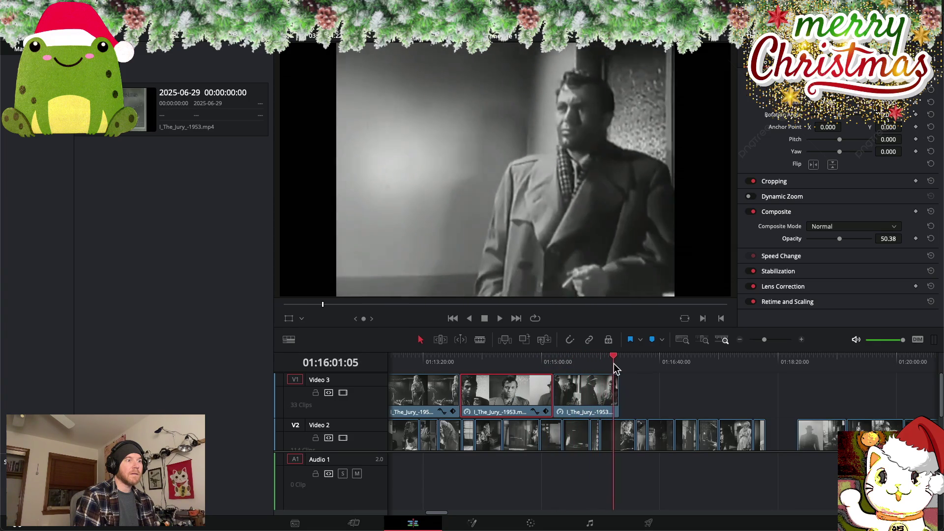
pyautogui.moveTo(593, 365); pyautogui.dragTo(626, 369)
pyautogui.press('space')
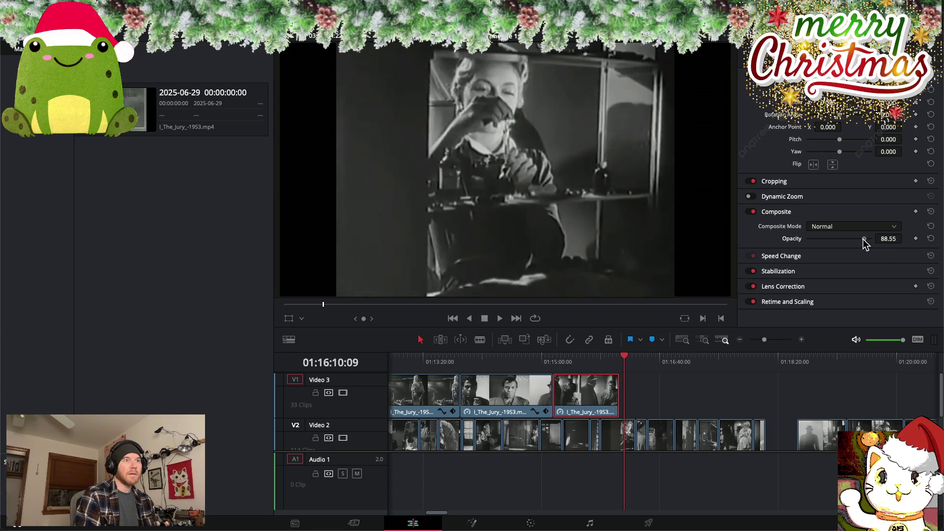
pyautogui.moveTo(850, 240); pyautogui.dragTo(839, 240)
pyautogui.moveTo(628, 364)
pyautogui.mouseDown()
pyautogui.moveTo(742, 378)
pyautogui.moveTo(870, 366)
pyautogui.mouseUp()
pyautogui.hscroll(5, 715, 399)
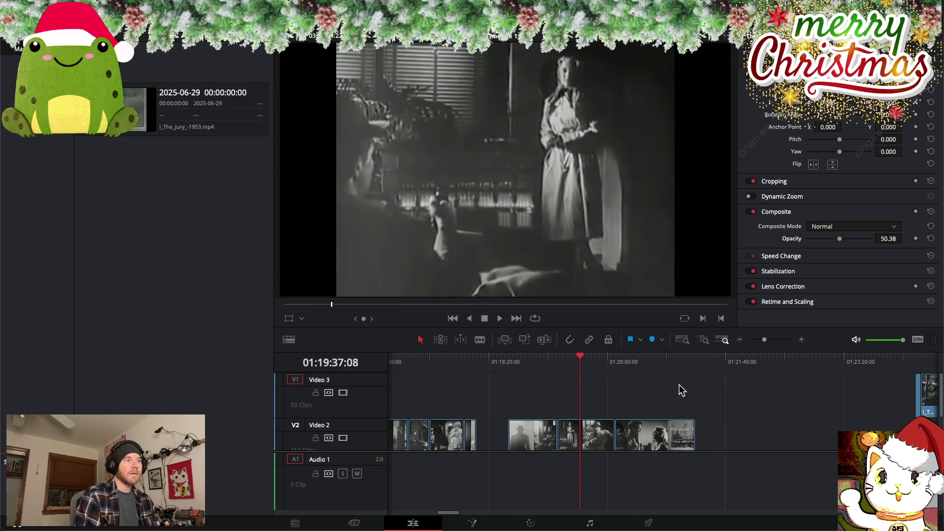
# Move the short clip group near 01:24 off Video 3 down onto Video 2
pyautogui.moveTo(580, 359)
pyautogui.mouseDown()
pyautogui.moveTo(687, 365)
pyautogui.moveTo(561, 358)
pyautogui.moveTo(728, 360)
pyautogui.mouseUp()
pyautogui.hscroll(5, 700, 359)
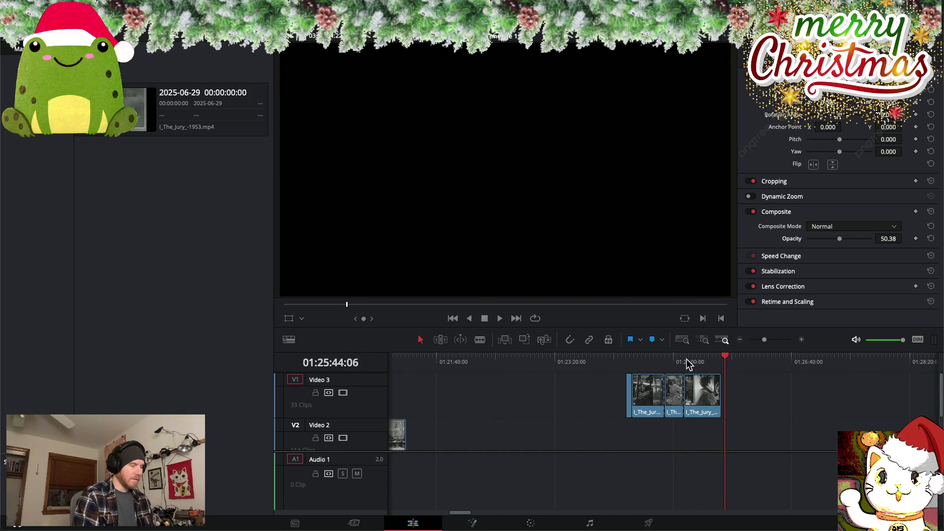
pyautogui.scroll(-1, 686, 362)
pyautogui.scroll(-1, 688, 364)
pyautogui.scroll(-1, 688, 364)
pyautogui.scroll(-1, 687, 364)
pyautogui.moveTo(693, 392)
pyautogui.mouseDown()
pyautogui.moveTo(603, 394)
pyautogui.moveTo(714, 445)
pyautogui.mouseUp()
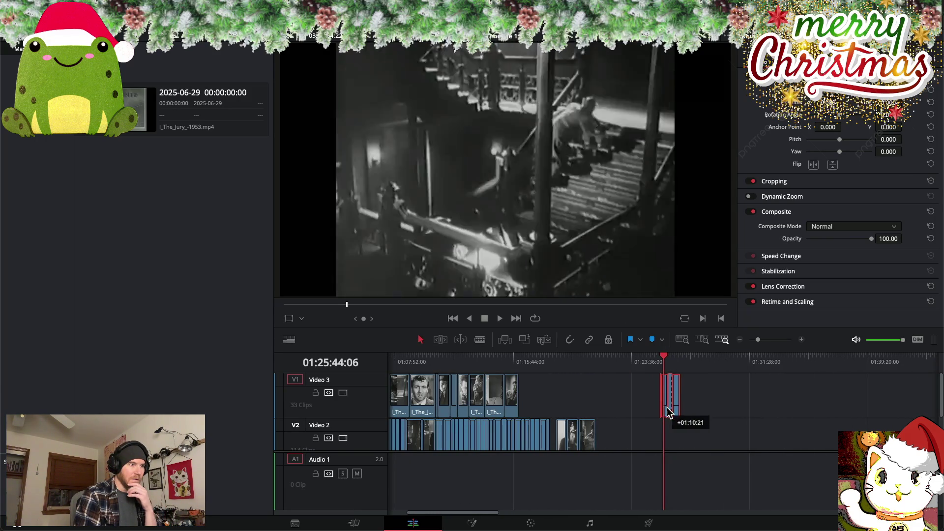
# Return the playhead to 01:00:00 and play the edit from the start
pyautogui.hscroll(-3, 576, 413)
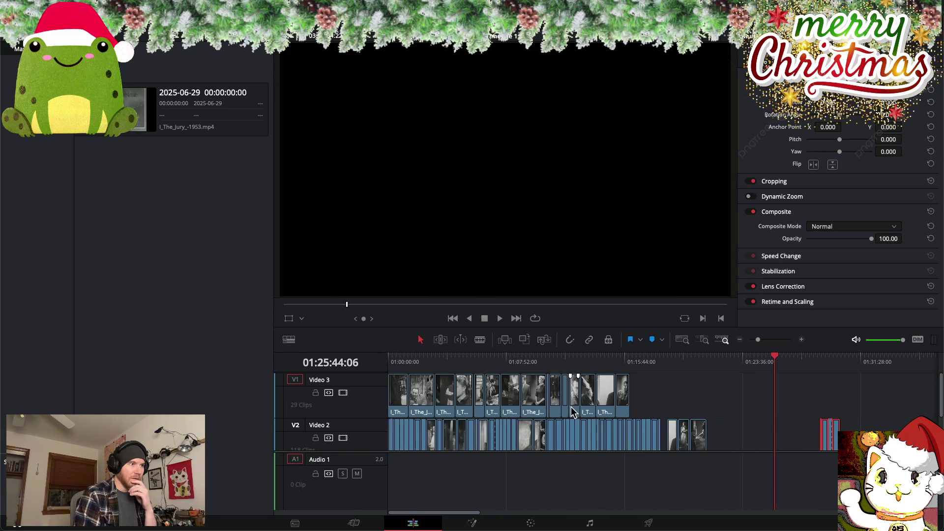
pyautogui.moveTo(776, 360); pyautogui.dragTo(347, 353)
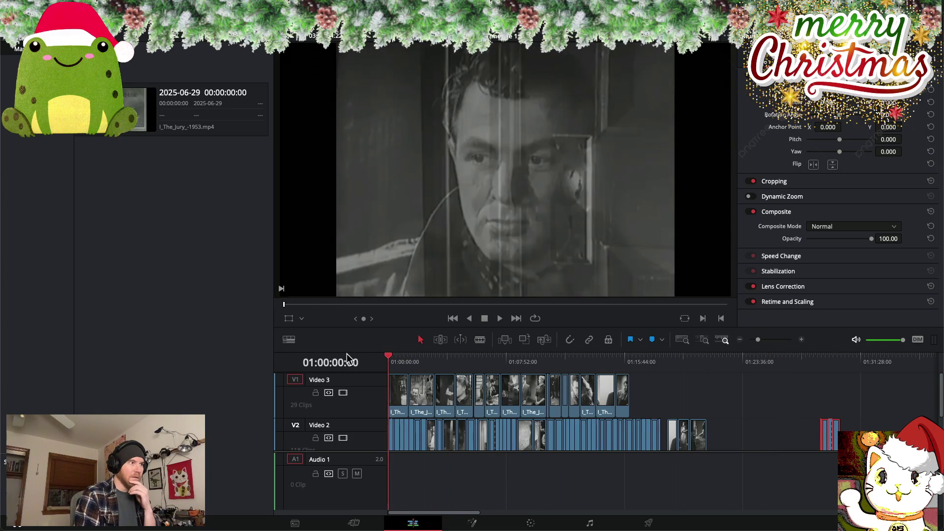
pyautogui.press('space')
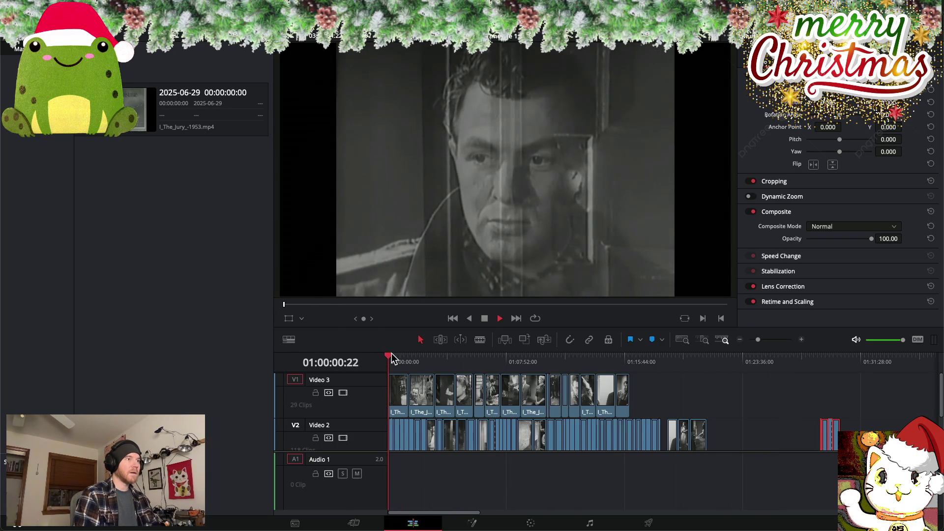
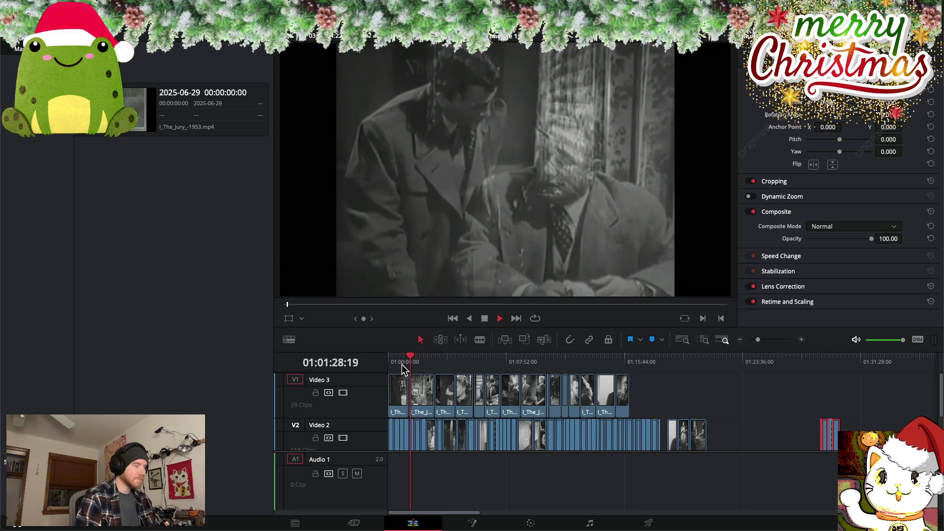
# Review the montage opening by scrubbing back and playing it from the start
pyautogui.scroll(3, 402, 369)
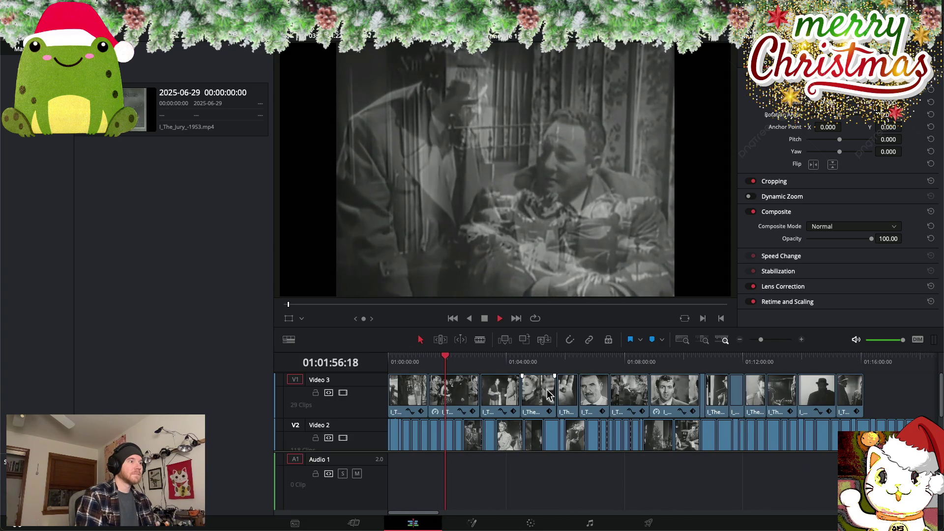
pyautogui.click(445, 357)
pyautogui.moveTo(445, 357); pyautogui.dragTo(394, 357)
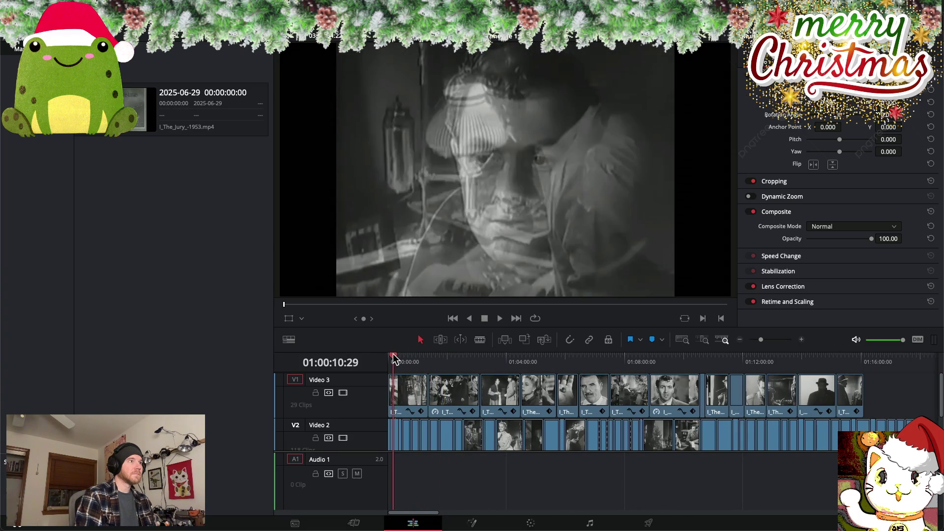
pyautogui.moveTo(393, 358); pyautogui.dragTo(409, 360)
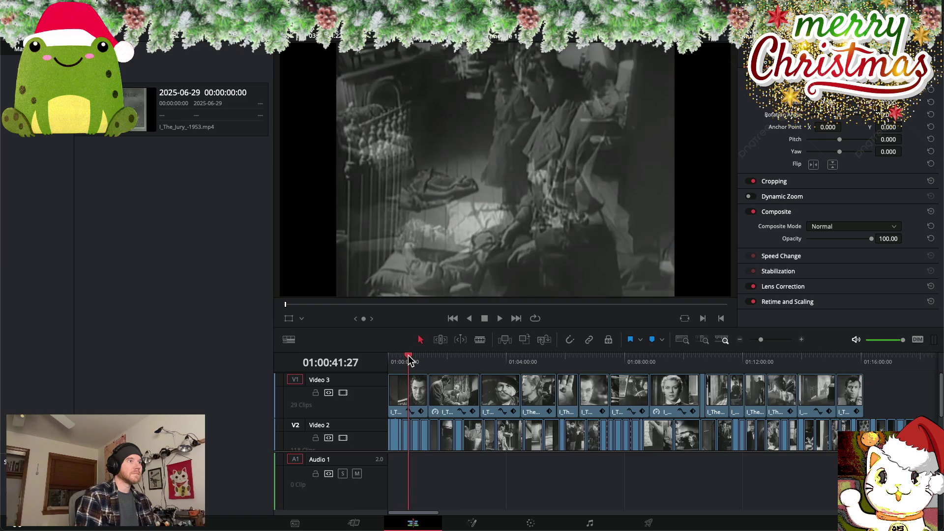
pyautogui.press('space')
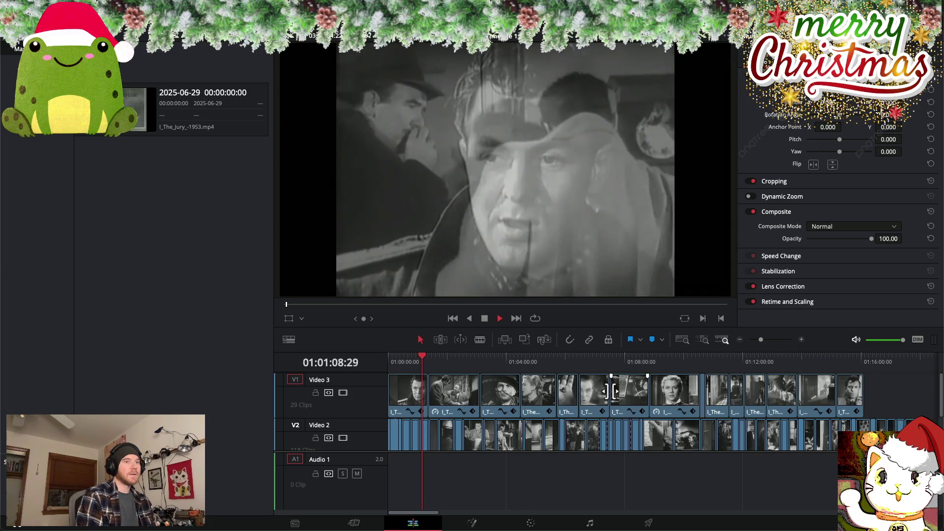
# Deselect the Video 2 clip and select the end of the last Video 3 clip
pyautogui.hscroll(3, 610, 391)
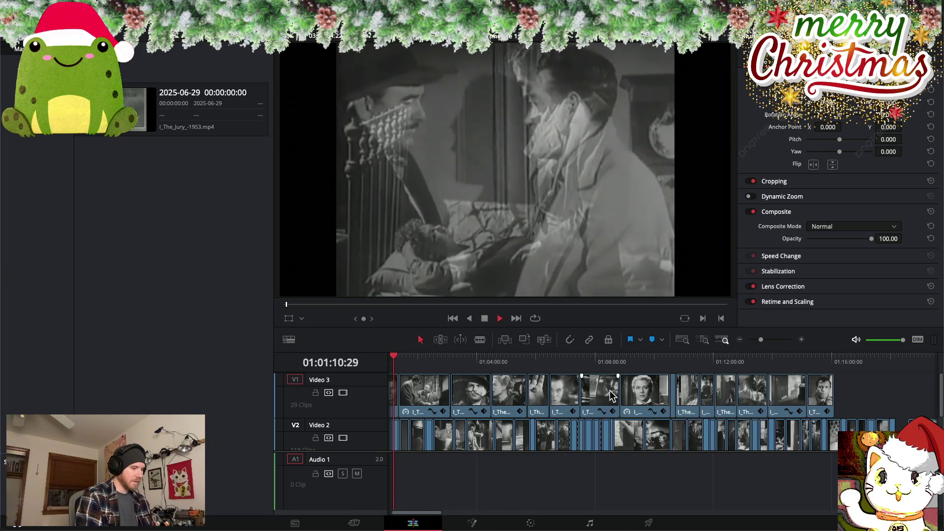
pyautogui.scroll(-3, 610, 391)
pyautogui.scroll(-3, 610, 390)
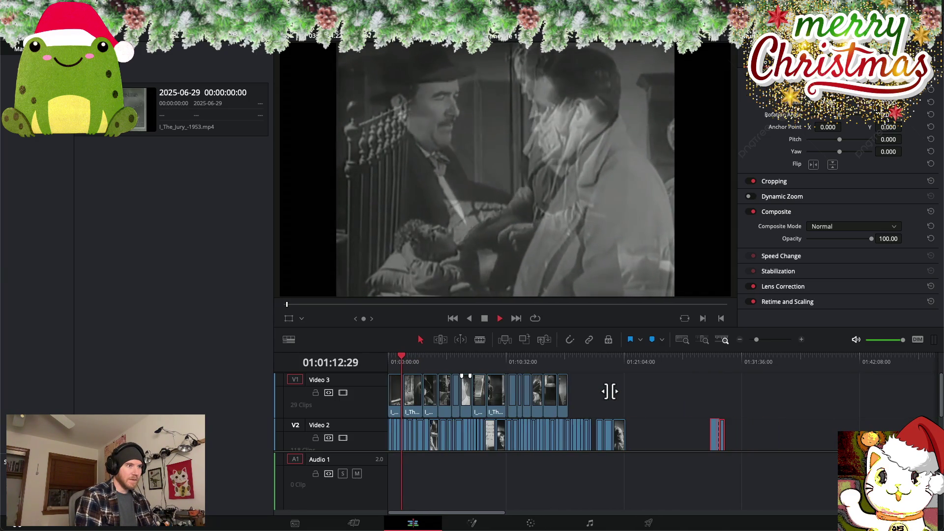
pyautogui.click(598, 408)
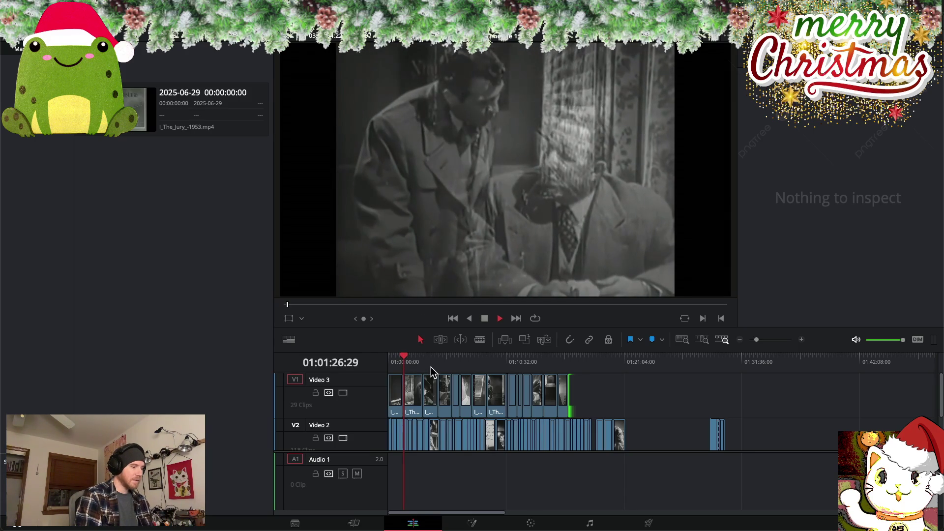
pyautogui.hscroll(1, 428, 364)
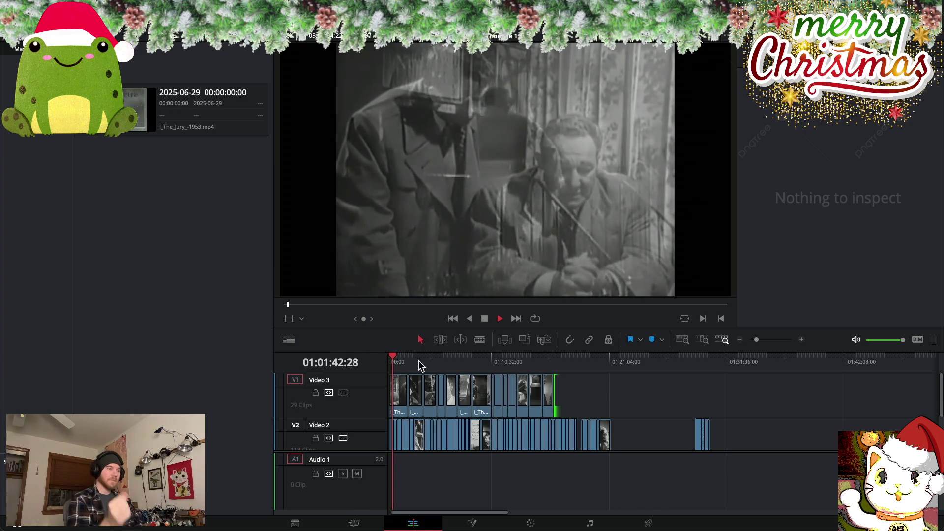
pyautogui.click(560, 404)
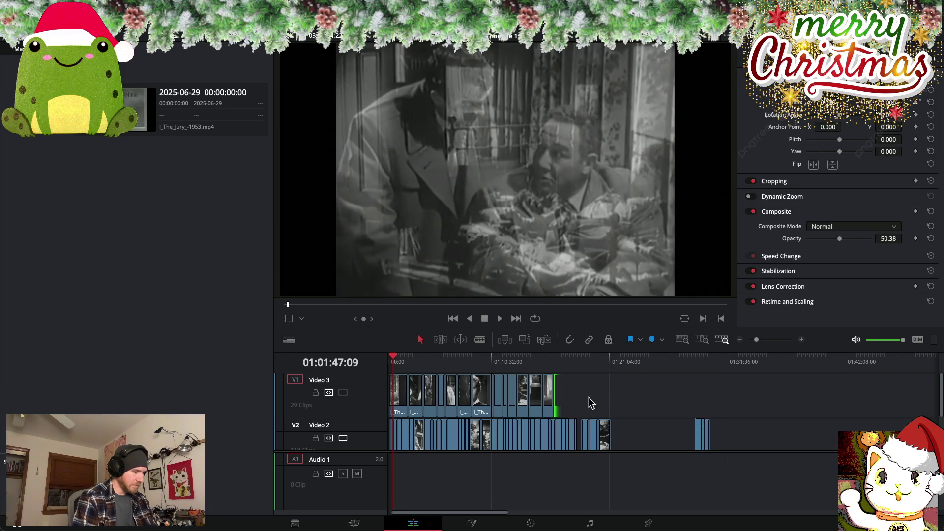
# Move the short Video 2 clip onto Video 3 just after the last overlay shot, then preview it
pyautogui.scroll(5, 590, 403)
pyautogui.hscroll(5, 644, 418)
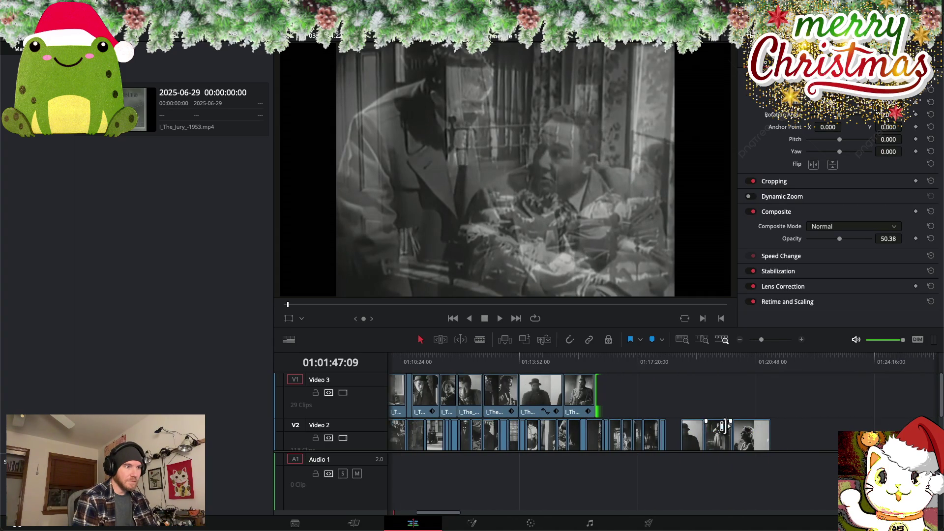
pyautogui.click(601, 357)
pyautogui.moveTo(600, 355); pyautogui.dragTo(600, 356)
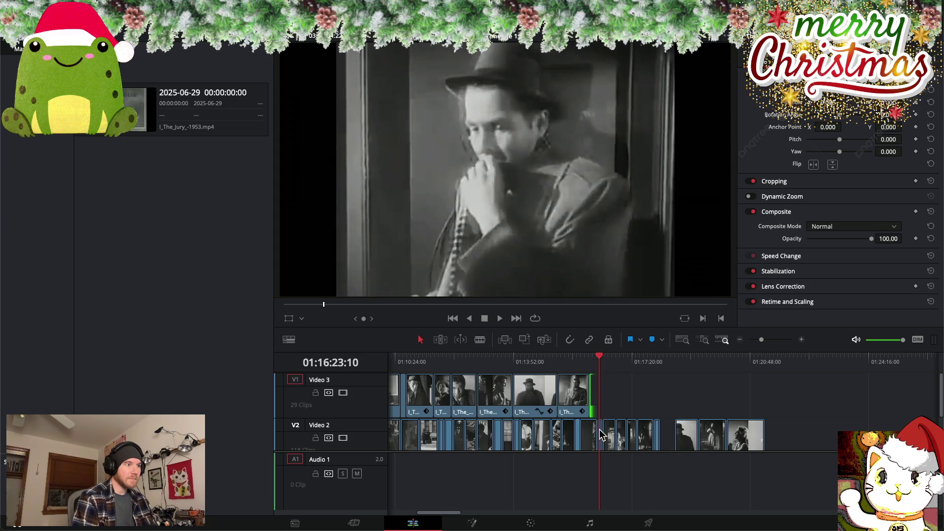
pyautogui.moveTo(599, 435); pyautogui.dragTo(614, 399)
pyautogui.moveTo(599, 358); pyautogui.dragTo(614, 360)
pyautogui.rightClick(614, 389)
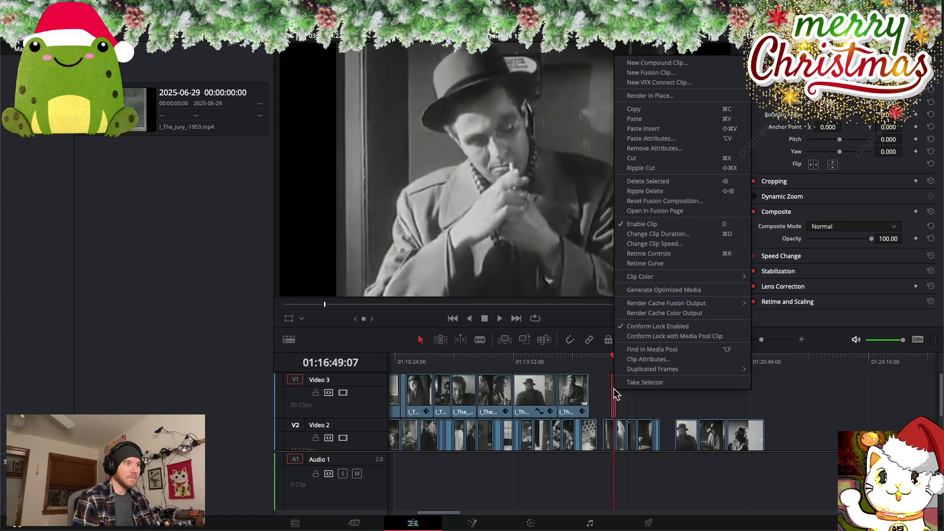
# Change the moved clip's speed to 25% and drag its end out to lengthen it
pyautogui.click(659, 245)
pyautogui.moveTo(599, 250); pyautogui.dragTo(592, 249)
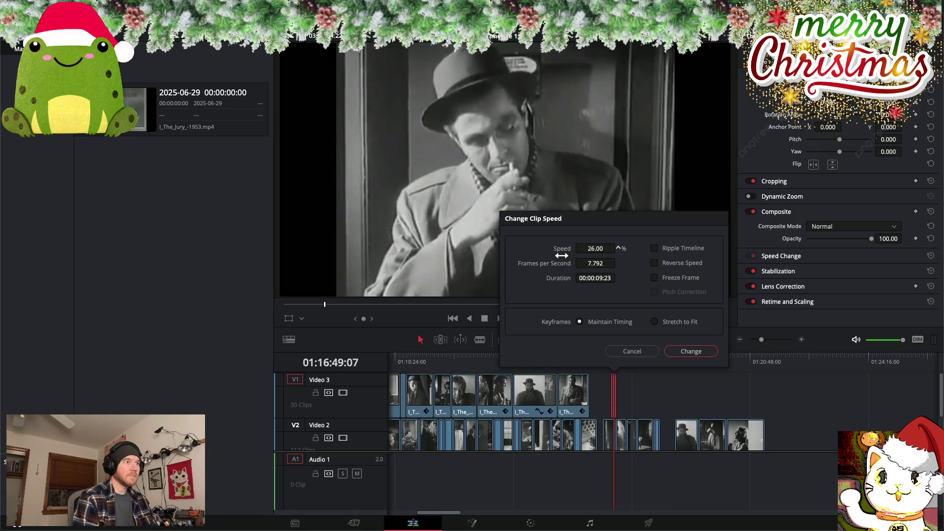
pyautogui.click(693, 352)
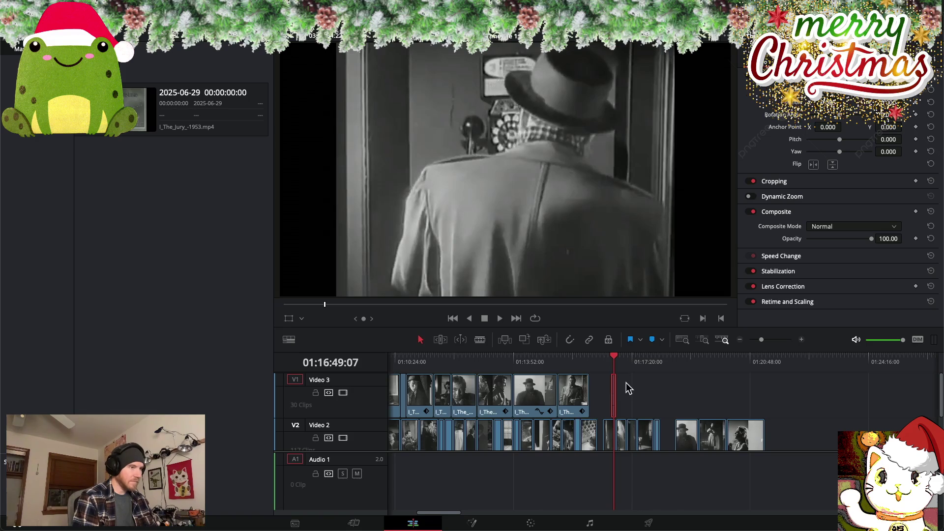
pyautogui.scroll(1, 626, 388)
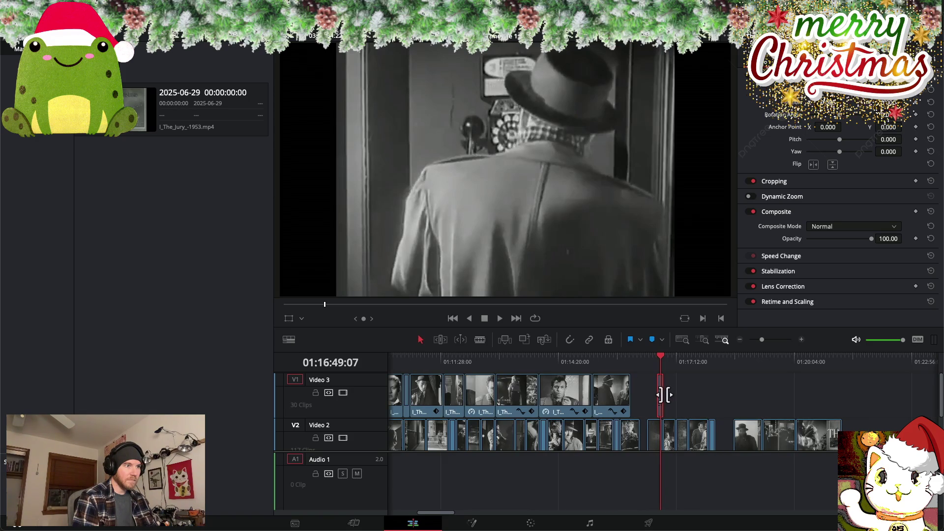
pyautogui.moveTo(664, 395); pyautogui.dragTo(690, 396)
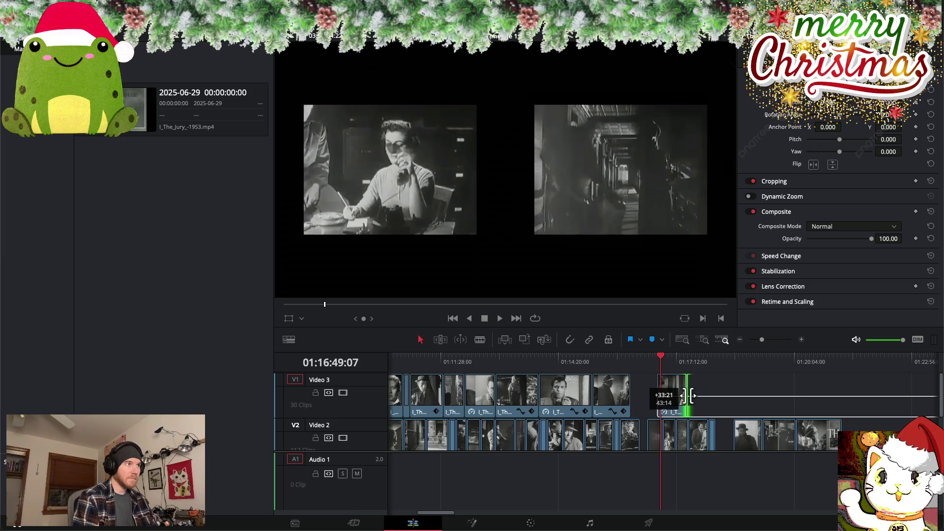
pyautogui.moveTo(687, 396); pyautogui.dragTo(686, 396)
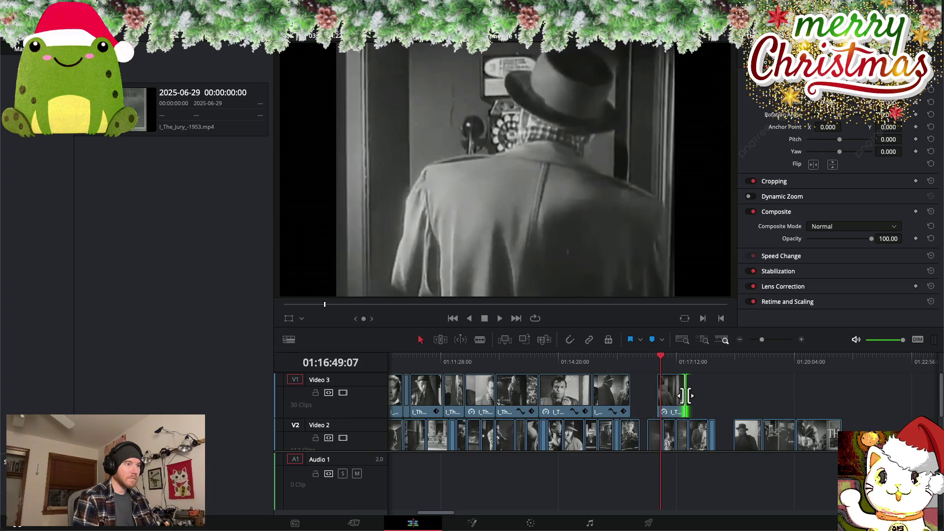
# Scrub back to the start of the montage to review the opening shots
pyautogui.hscroll(-5, 575, 383)
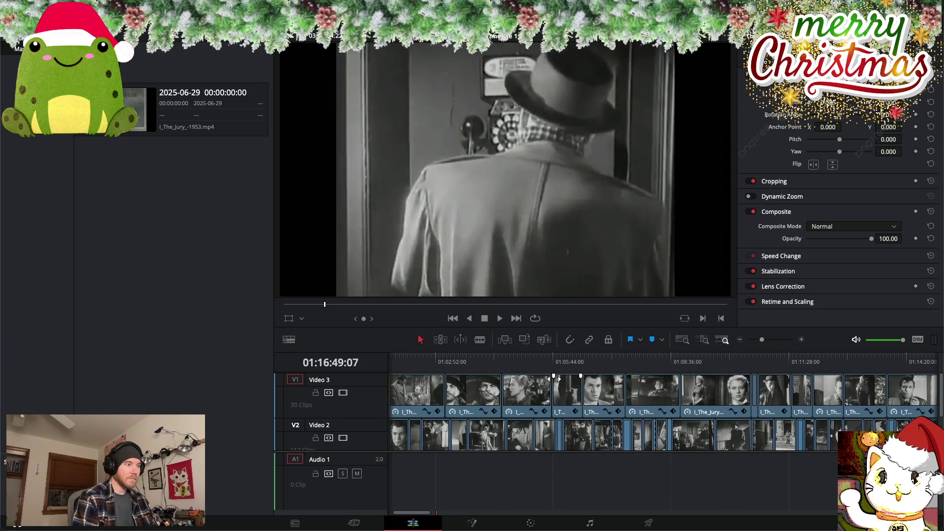
pyautogui.hscroll(-3, 470, 391)
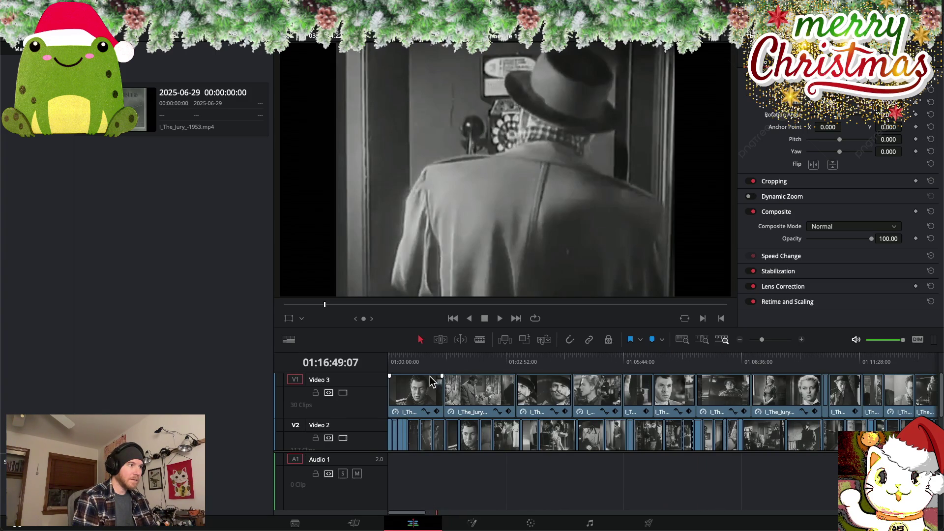
pyautogui.moveTo(424, 359); pyautogui.dragTo(401, 358)
pyautogui.moveTo(415, 359)
pyautogui.mouseDown()
pyautogui.moveTo(427, 360)
pyautogui.moveTo(399, 359)
pyautogui.moveTo(424, 360)
pyautogui.mouseUp()
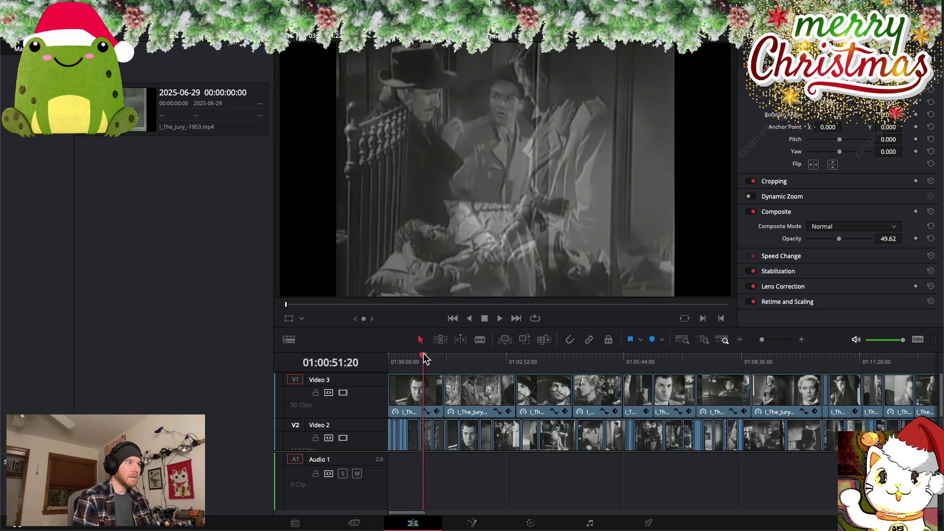
# Trim the end of the first Video 3 clip to open a gap after it
pyautogui.click(439, 398)
pyautogui.moveTo(439, 399); pyautogui.dragTo(416, 398)
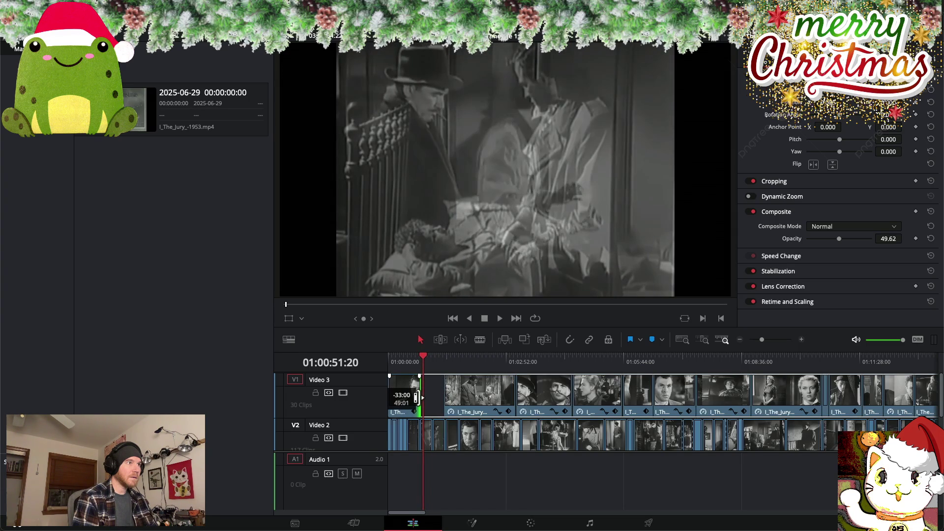
pyautogui.moveTo(417, 397); pyautogui.dragTo(417, 398)
pyautogui.hscroll(5, 417, 397)
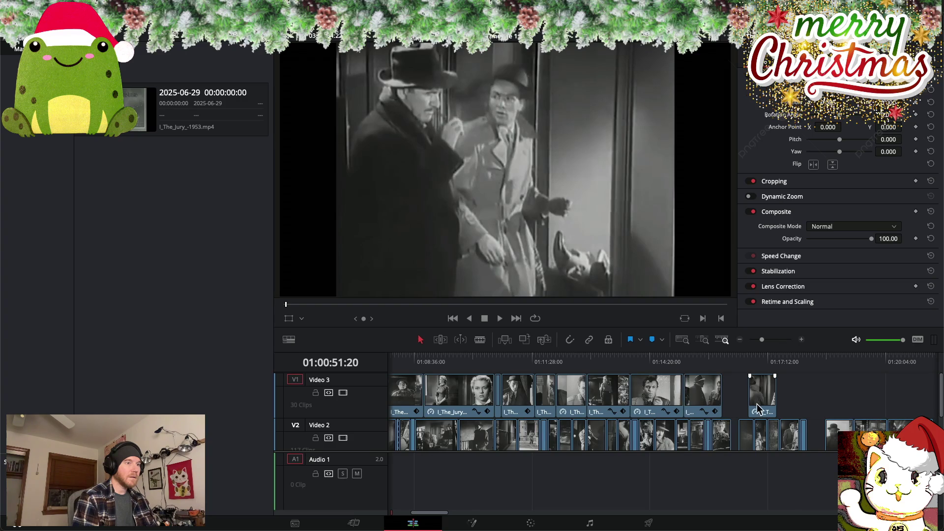
pyautogui.hscroll(-5, 761, 408)
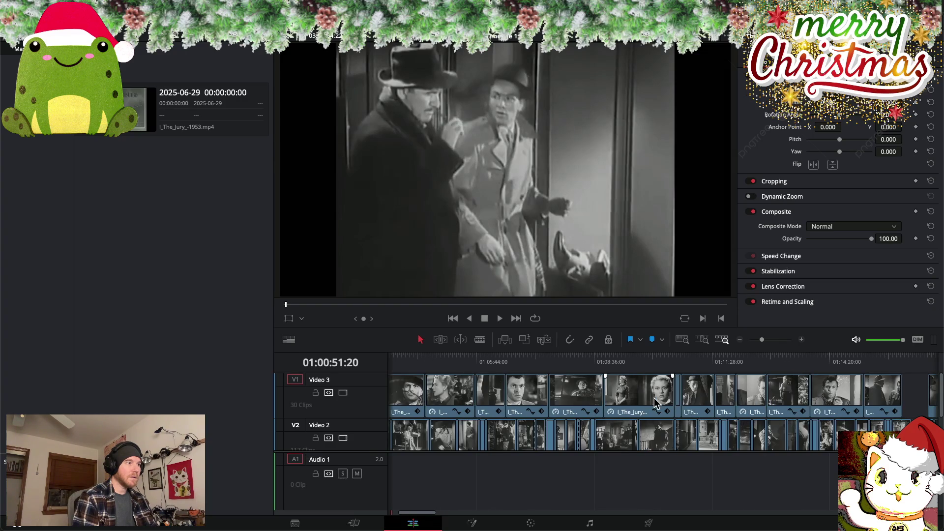
pyautogui.hscroll(3, 565, 401)
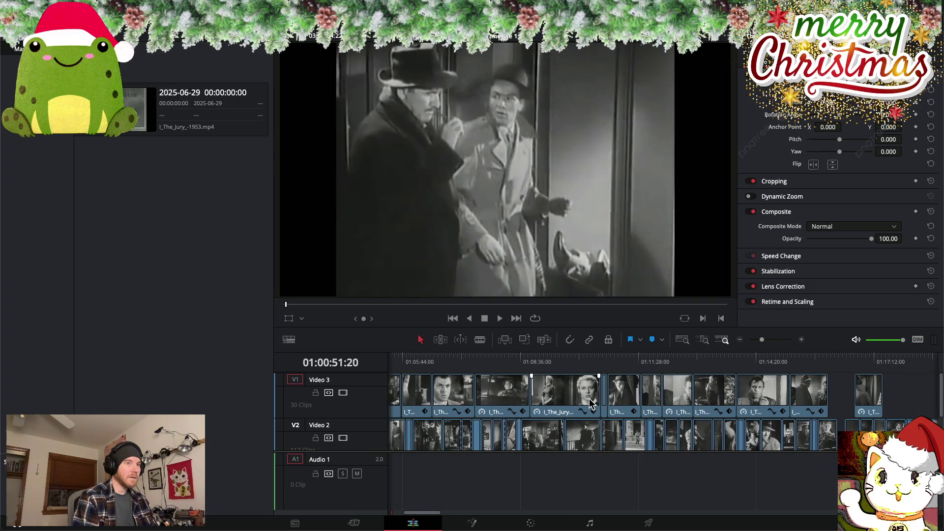
# Move the slowed phone-booth clip into the gap and set its opacity to about 50
pyautogui.moveTo(866, 404)
pyautogui.mouseDown()
pyautogui.moveTo(415, 391)
pyautogui.moveTo(432, 392)
pyautogui.moveTo(399, 361)
pyautogui.moveTo(383, 362)
pyautogui.moveTo(429, 360)
pyautogui.mouseUp()
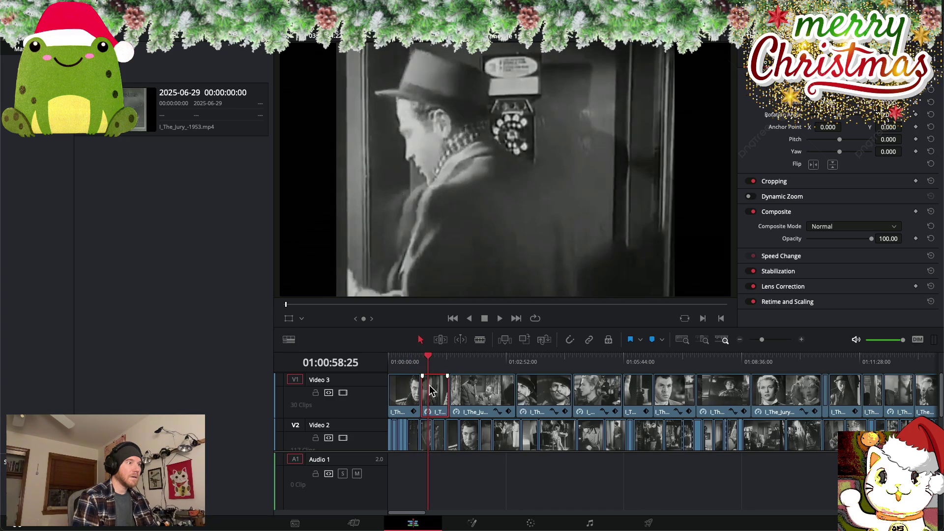
pyautogui.moveTo(872, 238); pyautogui.dragTo(840, 240)
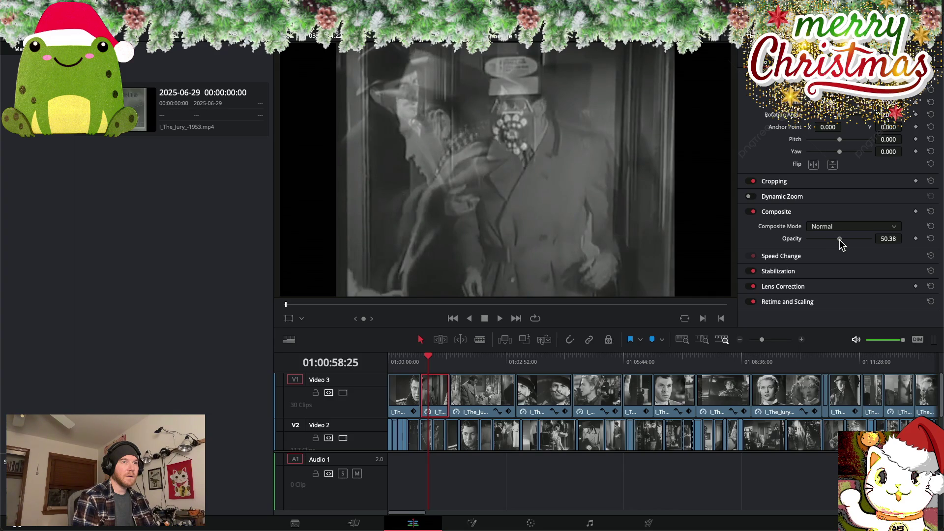
pyautogui.moveTo(428, 359)
pyautogui.mouseDown()
pyautogui.moveTo(403, 361)
pyautogui.moveTo(621, 362)
pyautogui.moveTo(861, 383)
pyautogui.mouseUp()
pyautogui.hscroll(5, 674, 370)
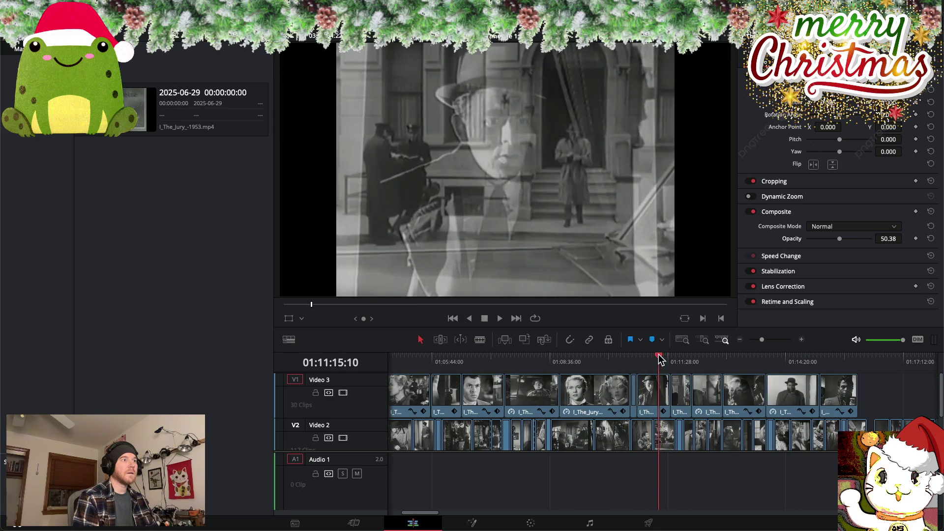
# Set the next overlay shot's opacity to about 50 and preview the blend
pyautogui.moveTo(668, 359)
pyautogui.mouseDown()
pyautogui.moveTo(719, 359)
pyautogui.moveTo(700, 359)
pyautogui.mouseUp()
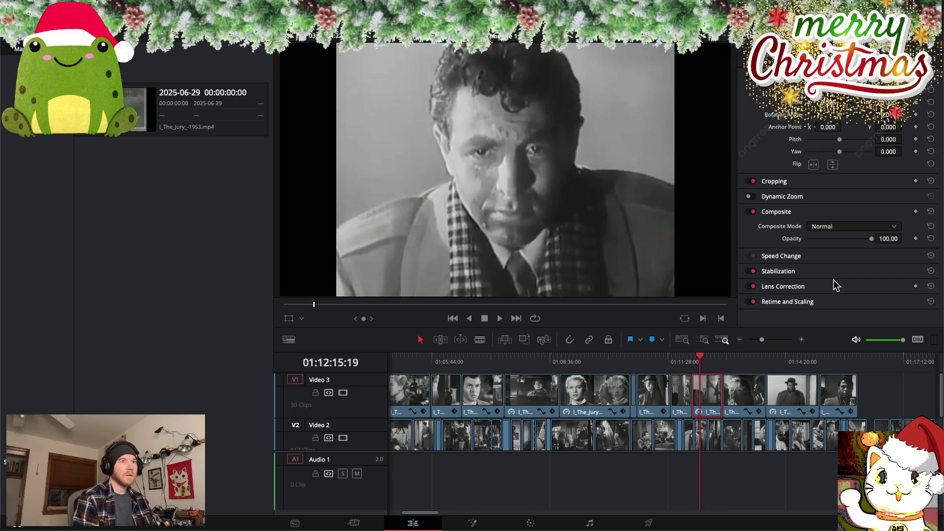
pyautogui.moveTo(858, 241); pyautogui.dragTo(840, 242)
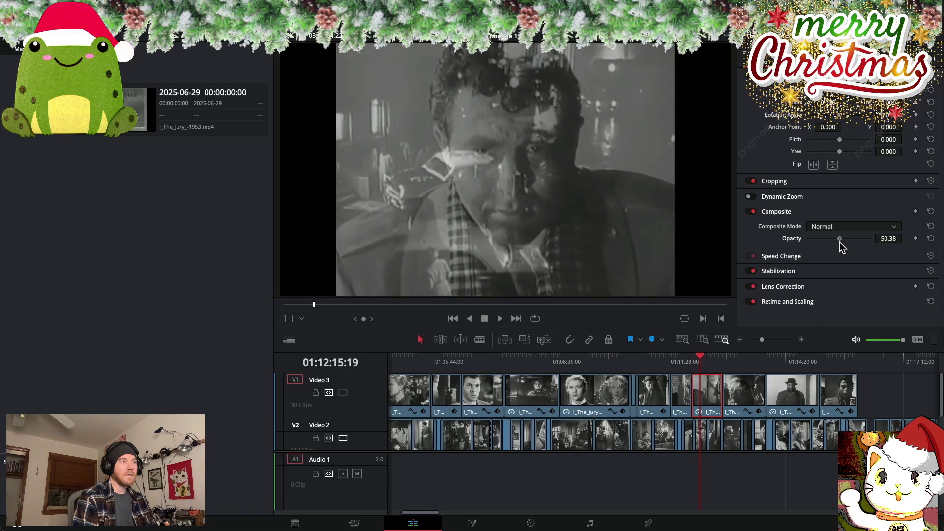
pyautogui.moveTo(702, 361); pyautogui.dragTo(863, 363)
pyautogui.hscroll(5, 831, 385)
pyautogui.scroll(-1, 810, 386)
pyautogui.scroll(-1, 809, 386)
# Blade-cut the Video 2 clip near the playhead and delete the short piece, leaving a gap
pyautogui.moveTo(647, 358)
pyautogui.mouseDown()
pyautogui.moveTo(760, 366)
pyautogui.moveTo(583, 354)
pyautogui.moveTo(755, 367)
pyautogui.mouseUp()
pyautogui.scroll(2, 679, 383)
pyautogui.scroll(-3, 746, 371)
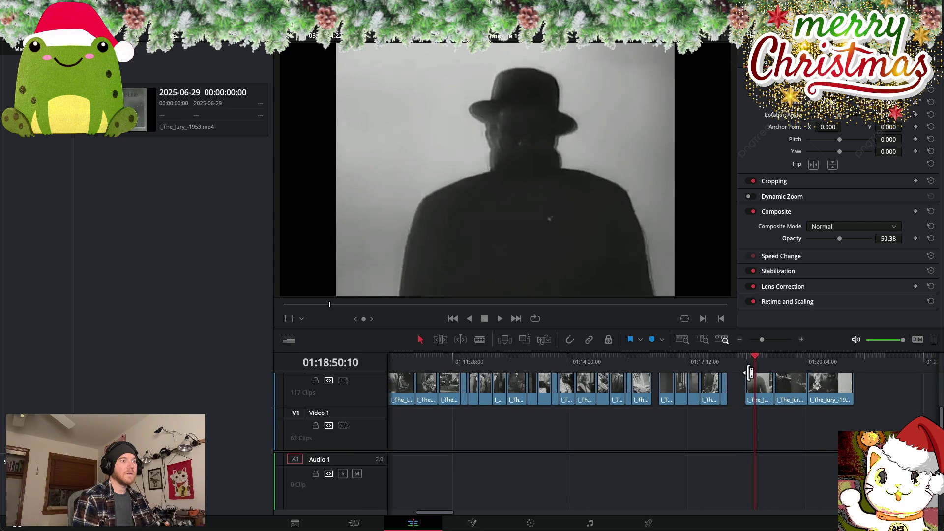
pyautogui.scroll(2, 736, 389)
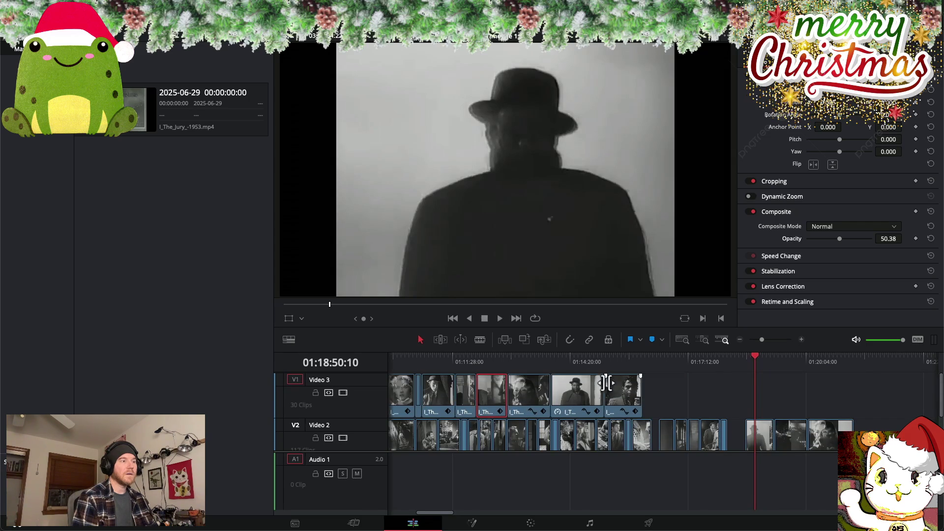
pyautogui.click(479, 340)
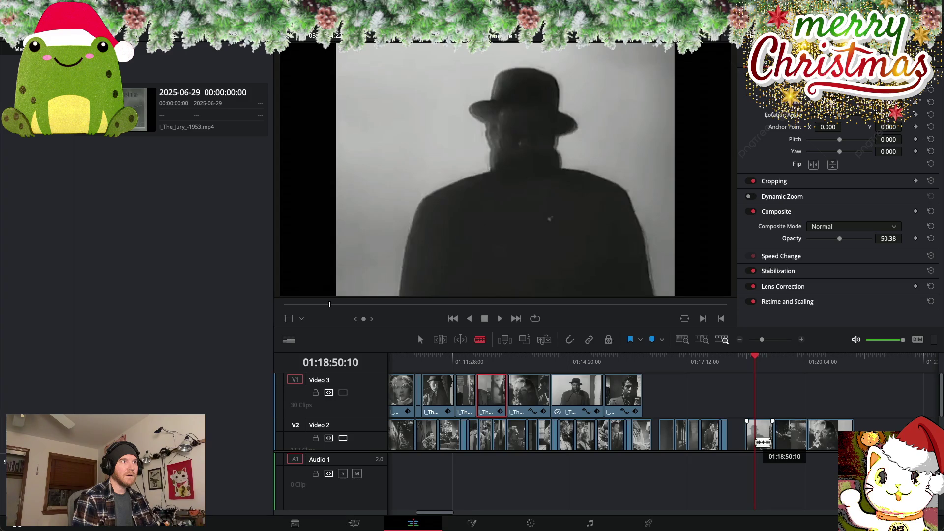
pyautogui.click(753, 442)
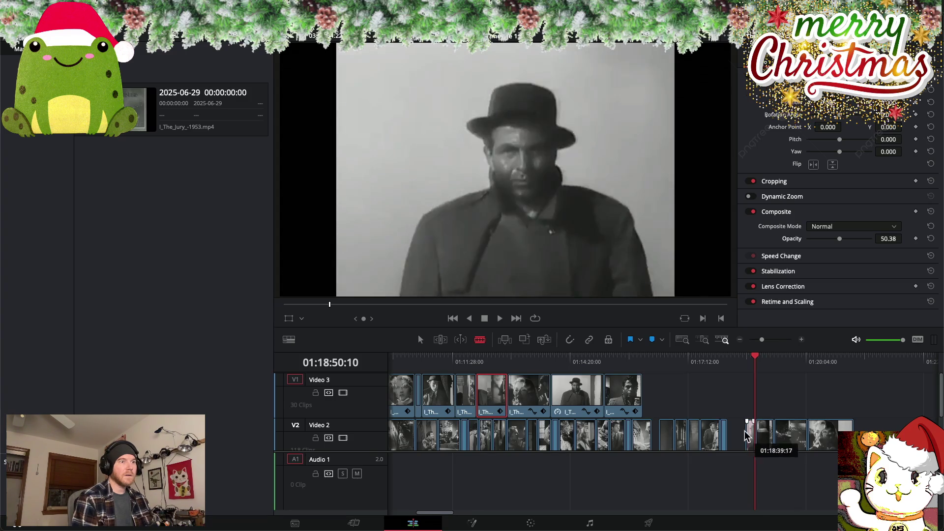
pyautogui.click(422, 340)
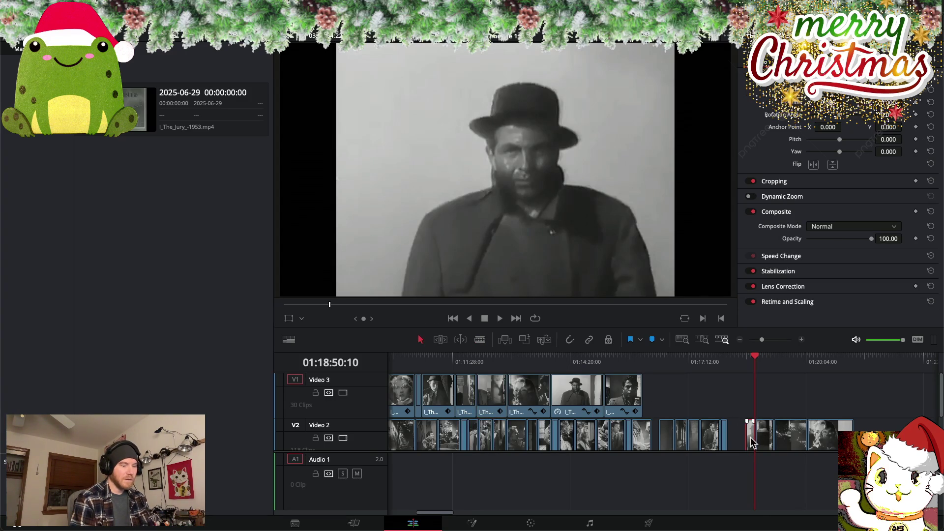
pyautogui.press('BackSpace')
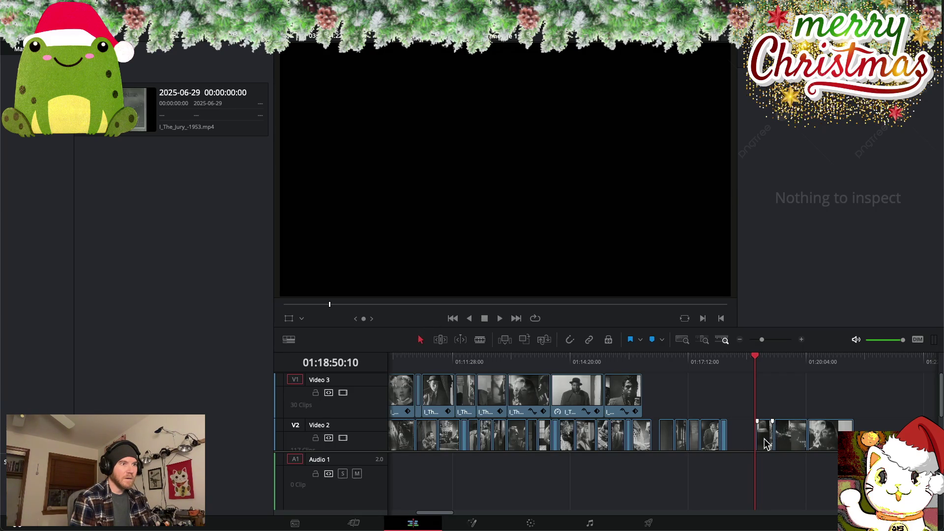
# Move the short clip onto Video 3, slow it to 50% speed, lengthen it, then trim its end shorter
pyautogui.moveTo(766, 444); pyautogui.dragTo(720, 405)
pyautogui.rightClick(721, 401)
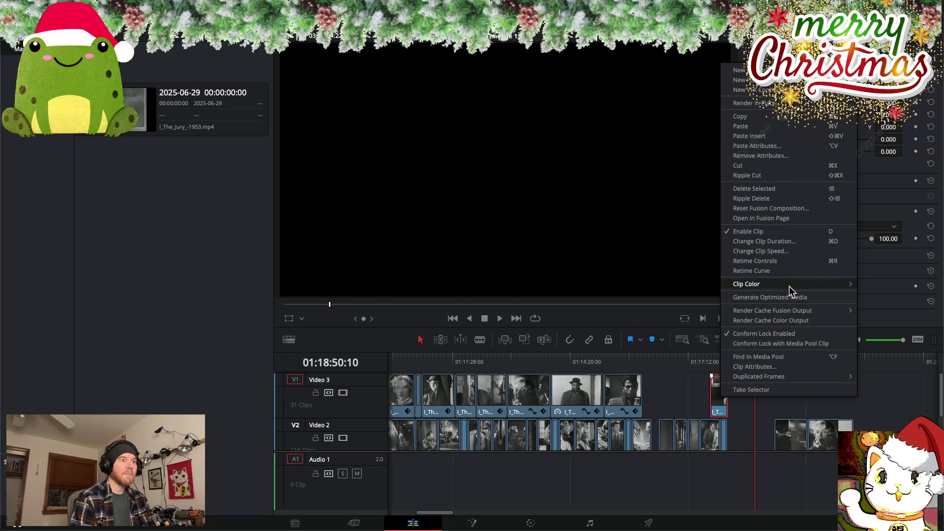
pyautogui.click(775, 252)
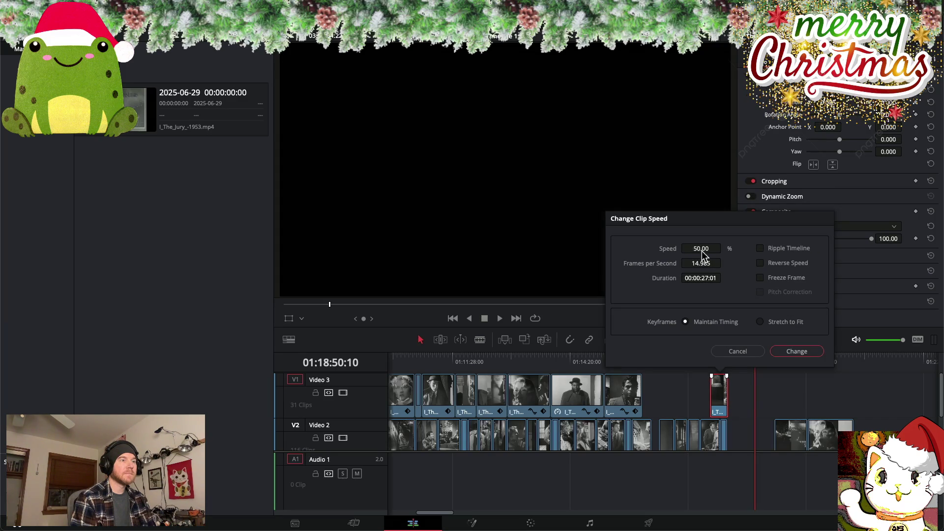
pyautogui.click(796, 351)
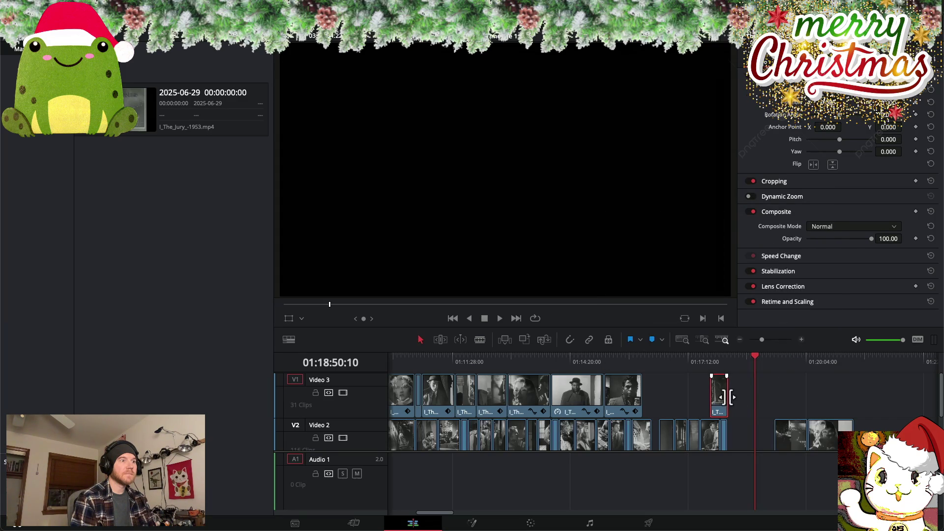
pyautogui.moveTo(723, 397); pyautogui.dragTo(743, 398)
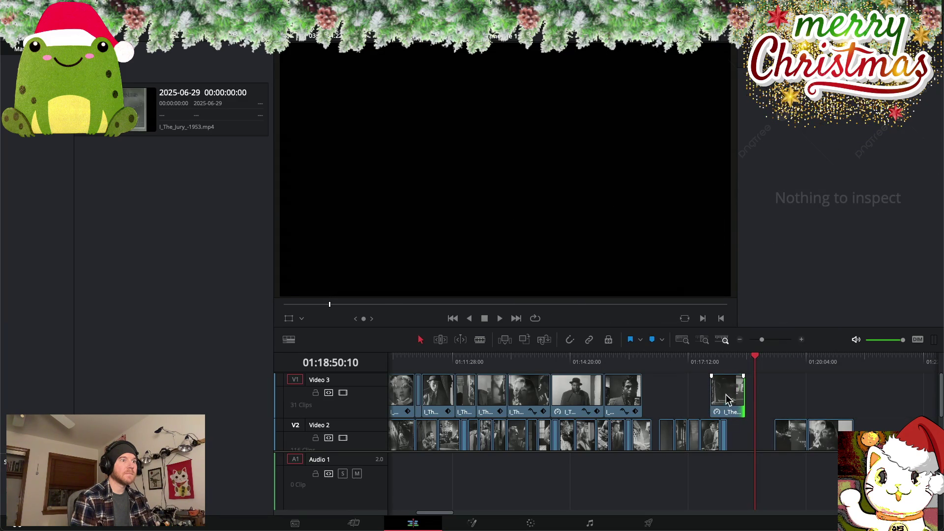
pyautogui.moveTo(756, 359); pyautogui.dragTo(724, 360)
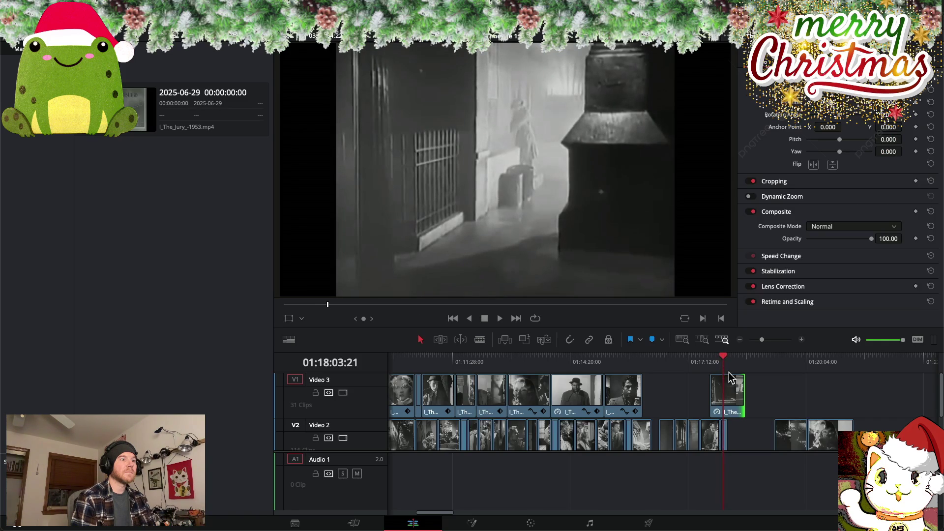
pyautogui.moveTo(740, 391)
pyautogui.mouseDown()
pyautogui.moveTo(719, 393)
pyautogui.moveTo(718, 407)
pyautogui.mouseUp()
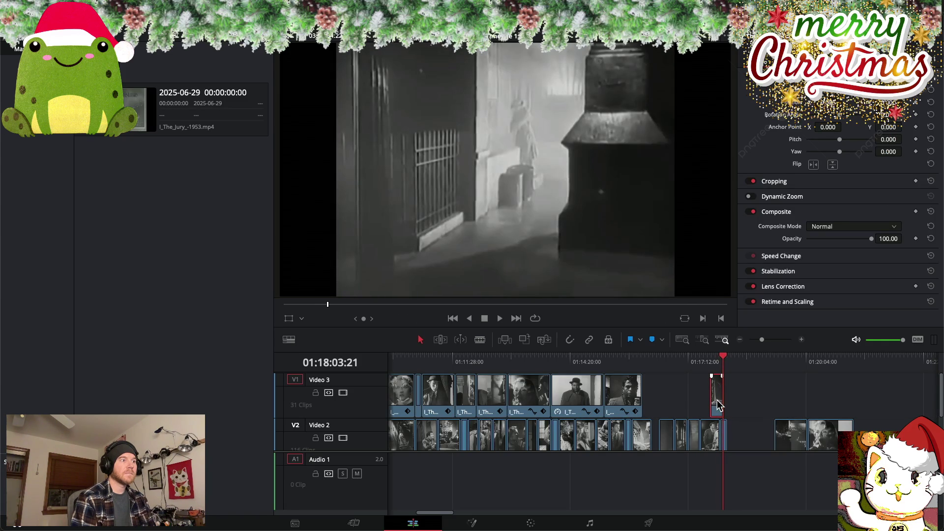
# Slow the Video 3 clip to 25% speed, extend its end, and slide it earlier on the track
pyautogui.rightClick(719, 406)
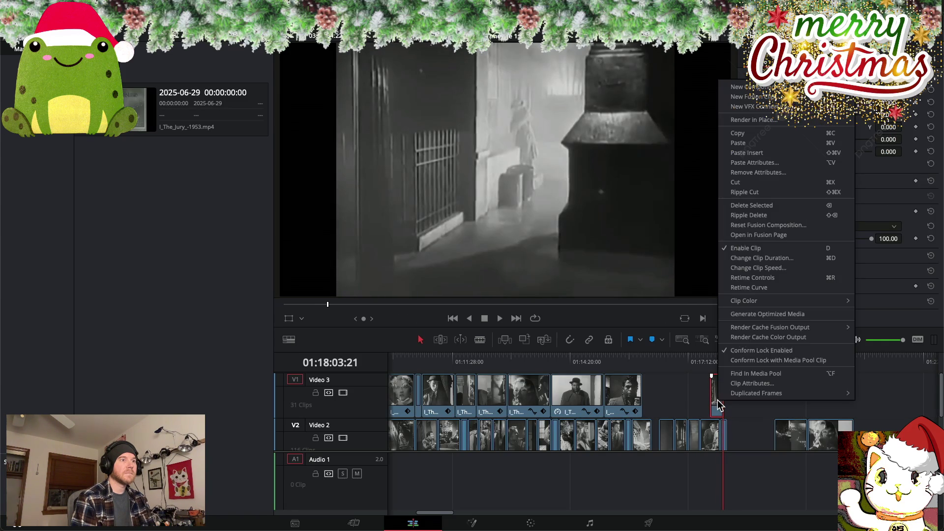
pyautogui.click(766, 269)
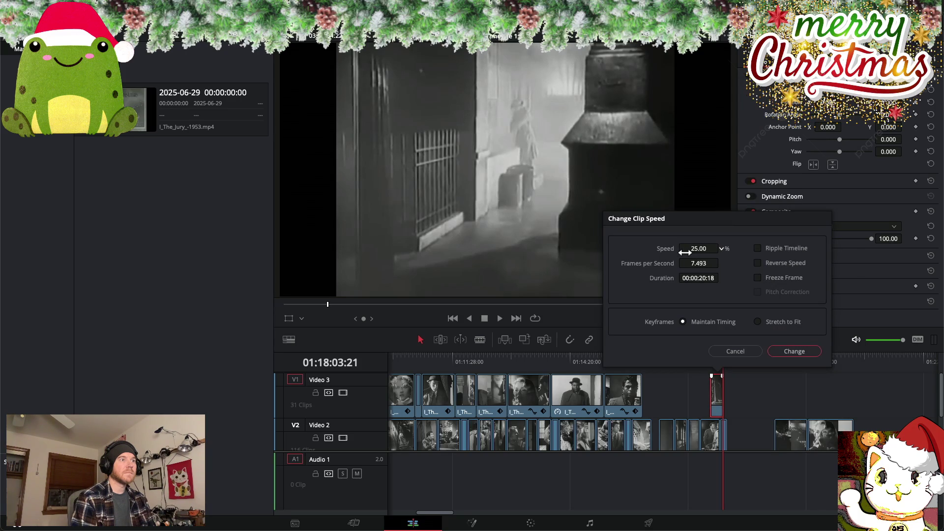
pyautogui.click(798, 352)
pyautogui.moveTo(719, 394); pyautogui.dragTo(733, 395)
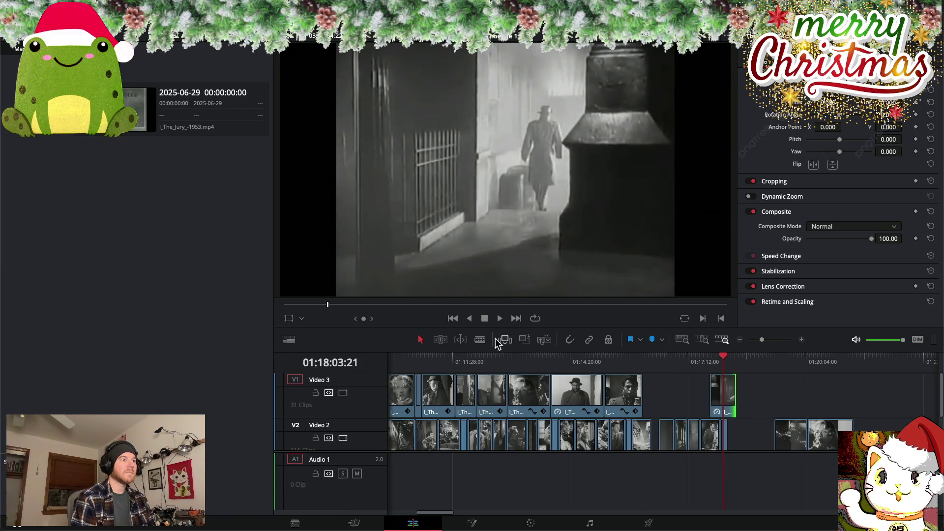
pyautogui.moveTo(722, 400)
pyautogui.mouseDown()
pyautogui.moveTo(661, 400)
pyautogui.moveTo(718, 378)
pyautogui.moveTo(574, 357)
pyautogui.mouseUp()
pyautogui.moveTo(575, 355)
pyautogui.mouseDown()
pyautogui.moveTo(728, 367)
pyautogui.moveTo(559, 358)
pyautogui.moveTo(676, 358)
pyautogui.mouseUp()
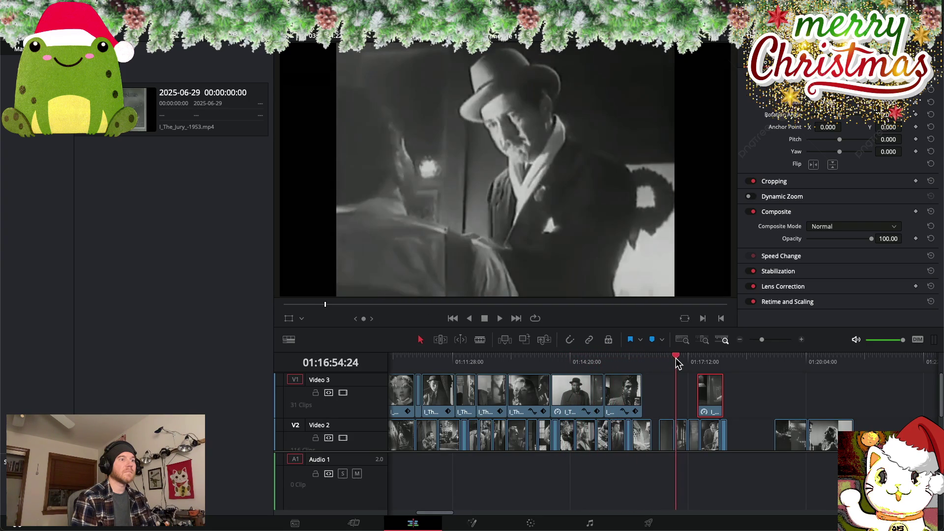
# Slide the slowed clip left against the preceding Video 3 clips and preview the join
pyautogui.moveTo(708, 391); pyautogui.dragTo(654, 391)
pyautogui.moveTo(674, 360)
pyautogui.mouseDown()
pyautogui.moveTo(627, 360)
pyautogui.moveTo(683, 359)
pyautogui.moveTo(651, 360)
pyautogui.mouseUp()
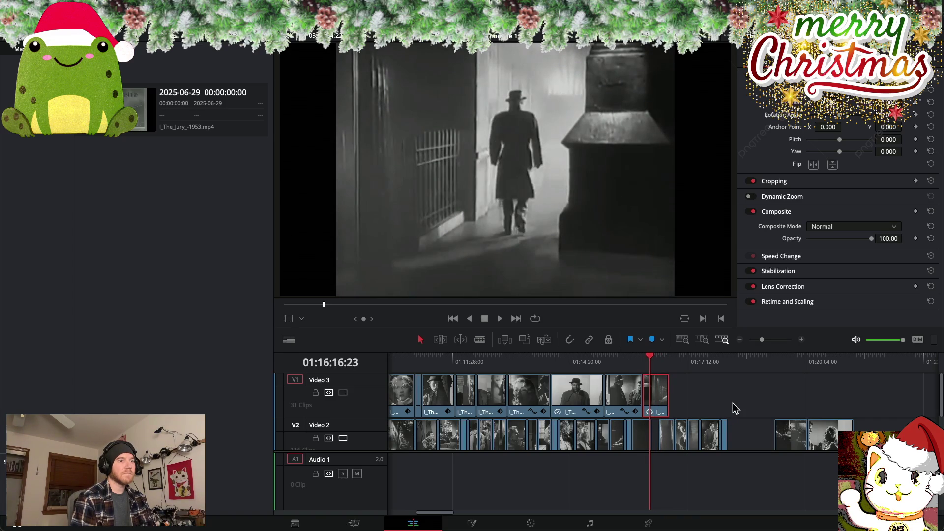
pyautogui.scroll(1, 735, 408)
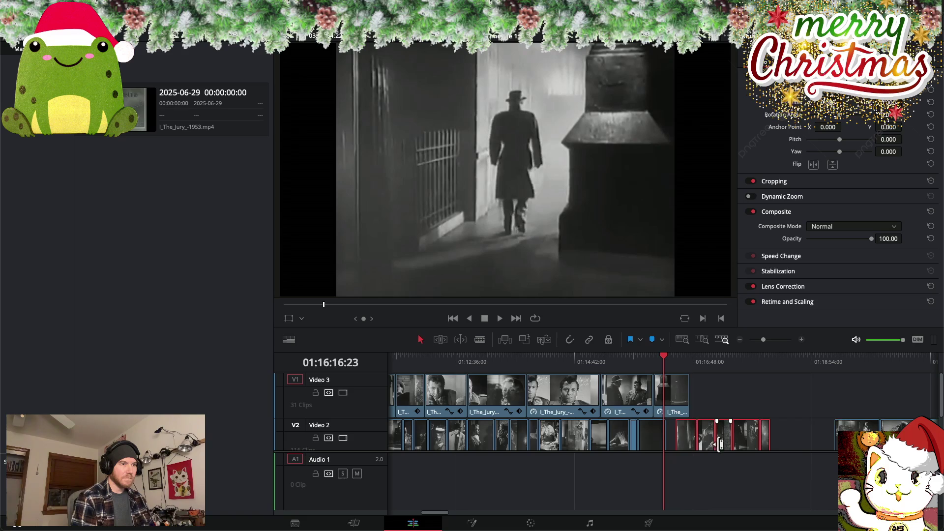
# Marquee-select the group of short Video 2 clips and drag them later, just before the final clips
pyautogui.moveTo(708, 449); pyautogui.dragTo(698, 450)
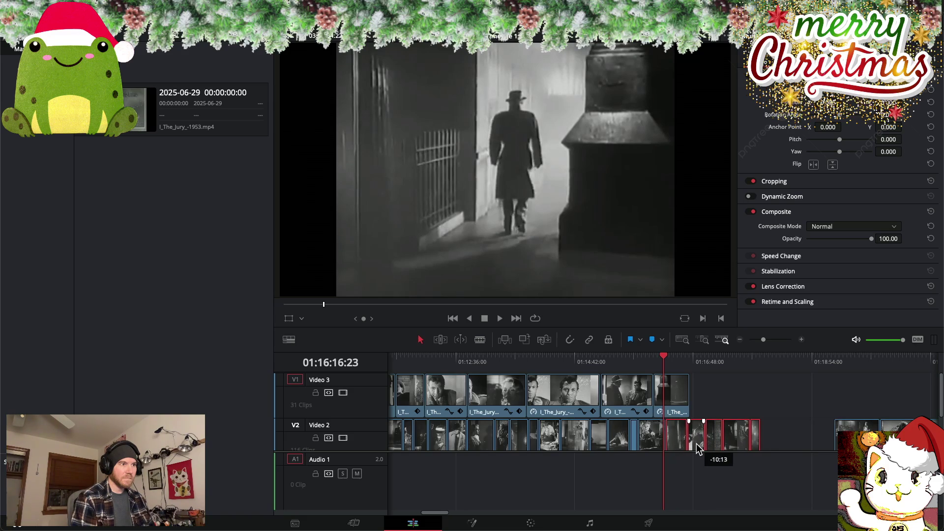
pyautogui.hscroll(5, 535, 382)
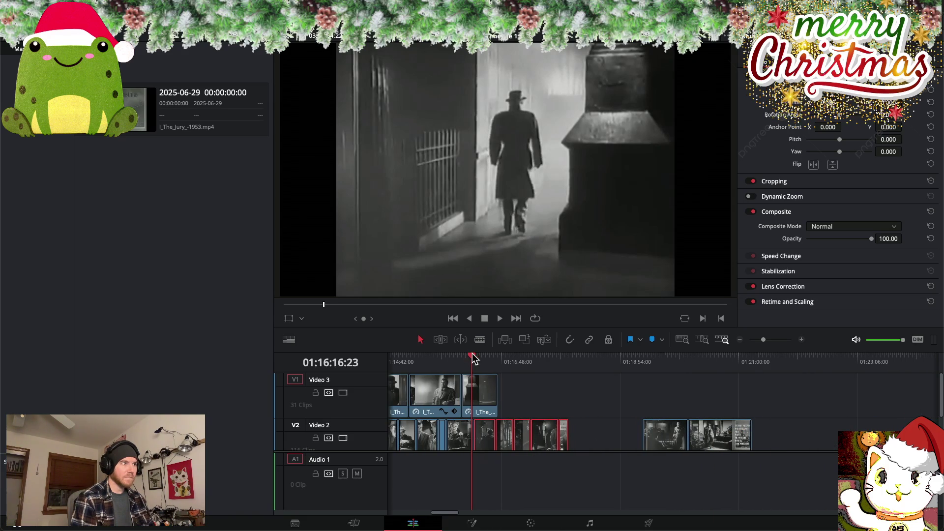
pyautogui.moveTo(472, 358); pyautogui.dragTo(557, 359)
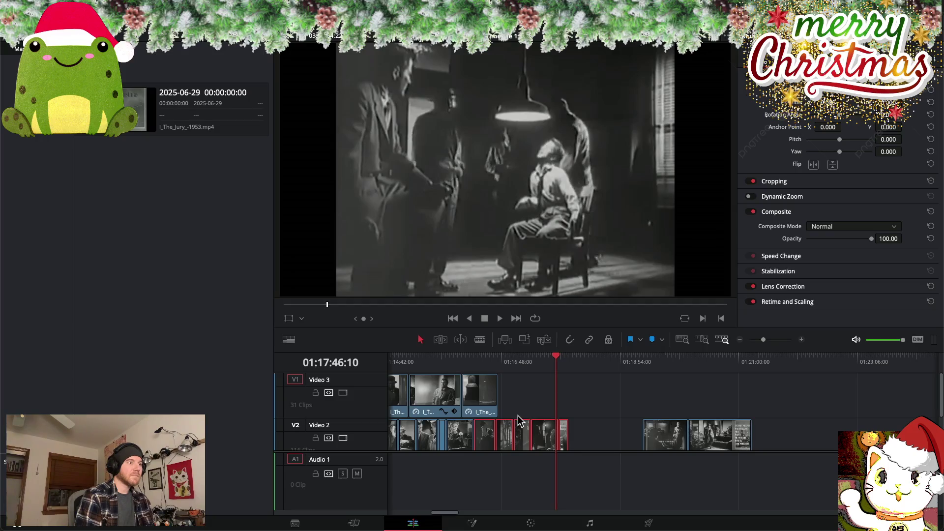
pyautogui.click(524, 403)
pyautogui.moveTo(508, 408); pyautogui.dragTo(582, 449)
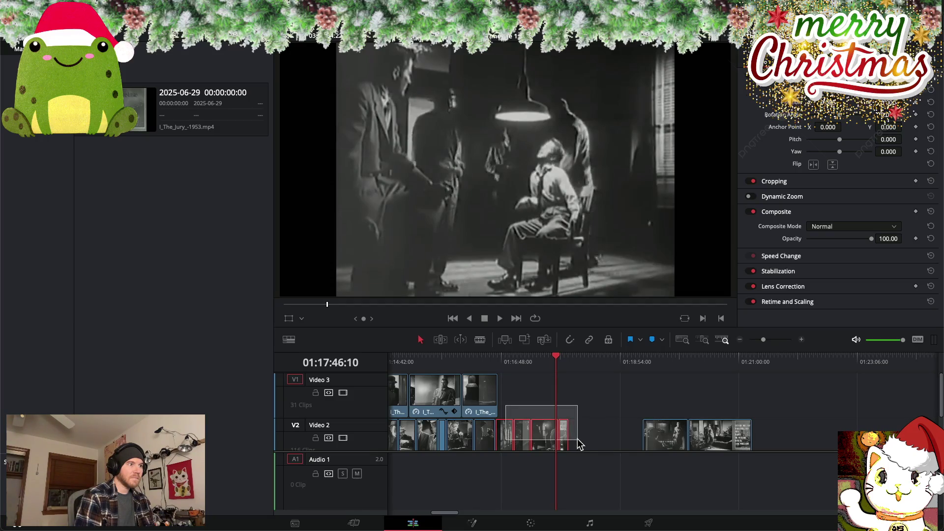
pyautogui.moveTo(508, 438); pyautogui.dragTo(581, 440)
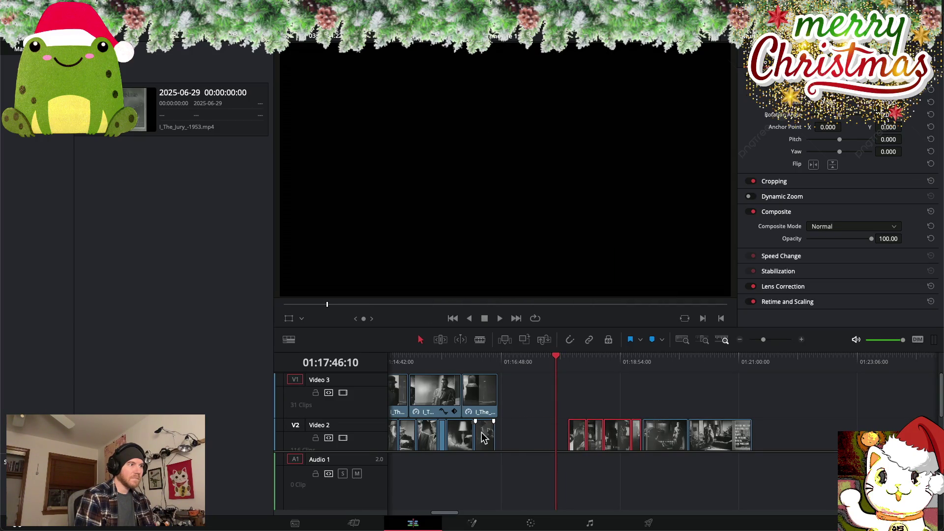
pyautogui.moveTo(556, 358)
pyautogui.mouseDown()
pyautogui.moveTo(437, 362)
pyautogui.moveTo(468, 362)
pyautogui.mouseUp()
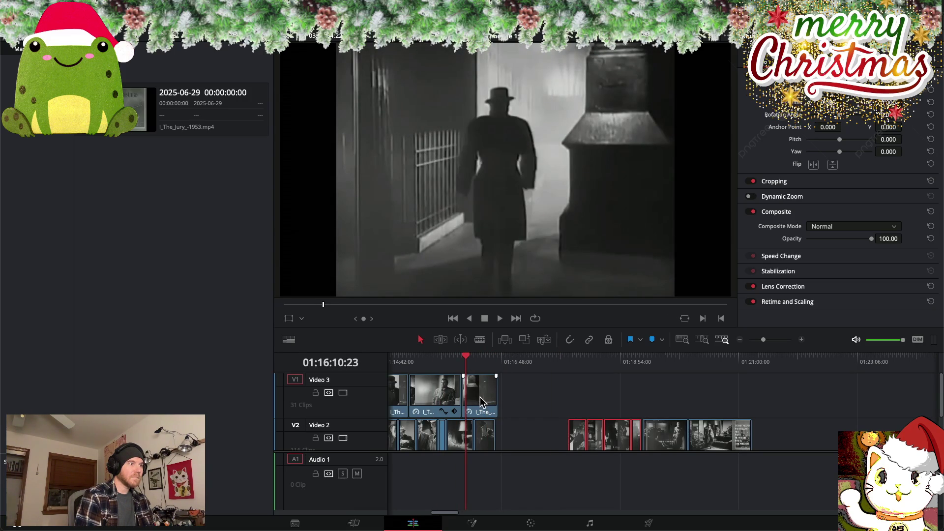
# Set the last Video 3 clip to about 50 opacity and move the short hallway clip from Video 2 onto Video 3
pyautogui.moveTo(870, 238); pyautogui.dragTo(840, 240)
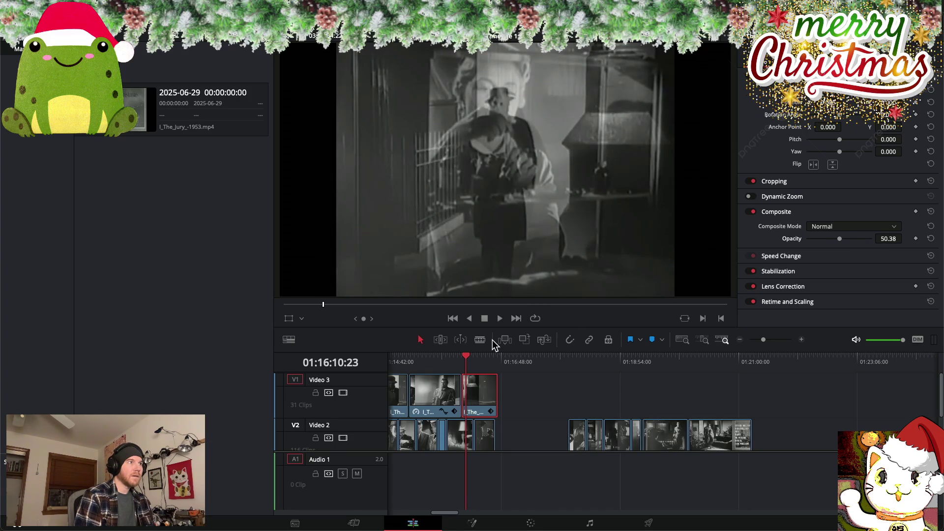
pyautogui.moveTo(467, 360)
pyautogui.mouseDown()
pyautogui.moveTo(501, 362)
pyautogui.moveTo(443, 363)
pyautogui.moveTo(495, 363)
pyautogui.mouseUp()
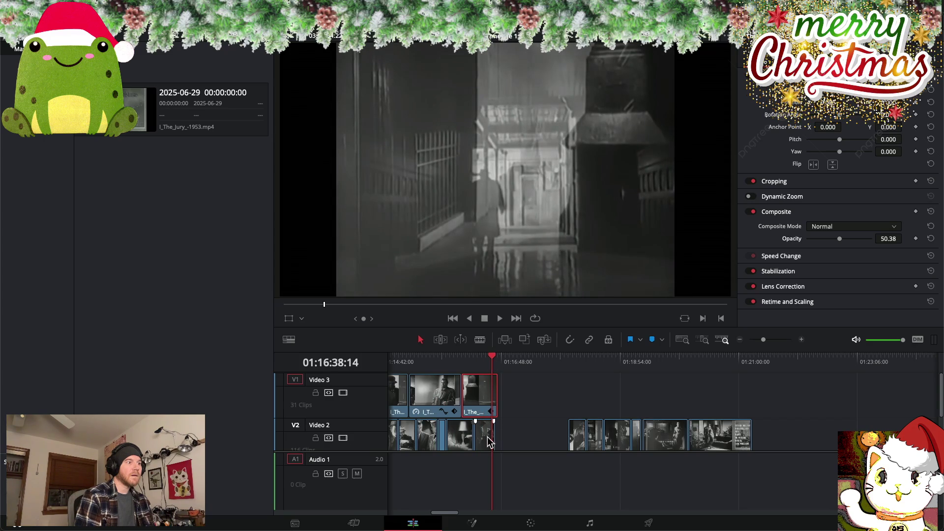
pyautogui.moveTo(490, 441); pyautogui.dragTo(555, 393)
pyautogui.moveTo(491, 361)
pyautogui.mouseDown()
pyautogui.moveTo(565, 361)
pyautogui.moveTo(549, 361)
pyautogui.moveTo(564, 362)
pyautogui.moveTo(552, 375)
pyautogui.mouseUp()
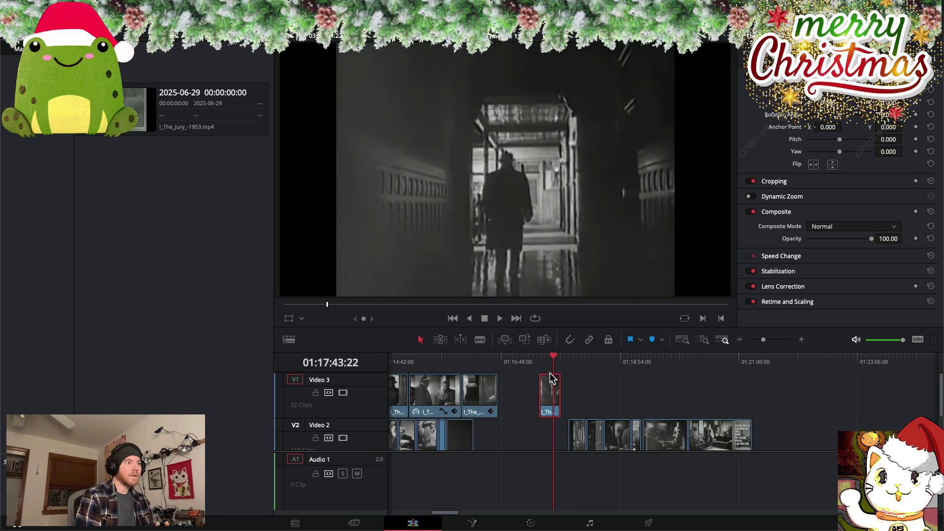
# Slow the dark hallway clip to 50% speed, then extend its end and pull it back shorter
pyautogui.rightClick(555, 401)
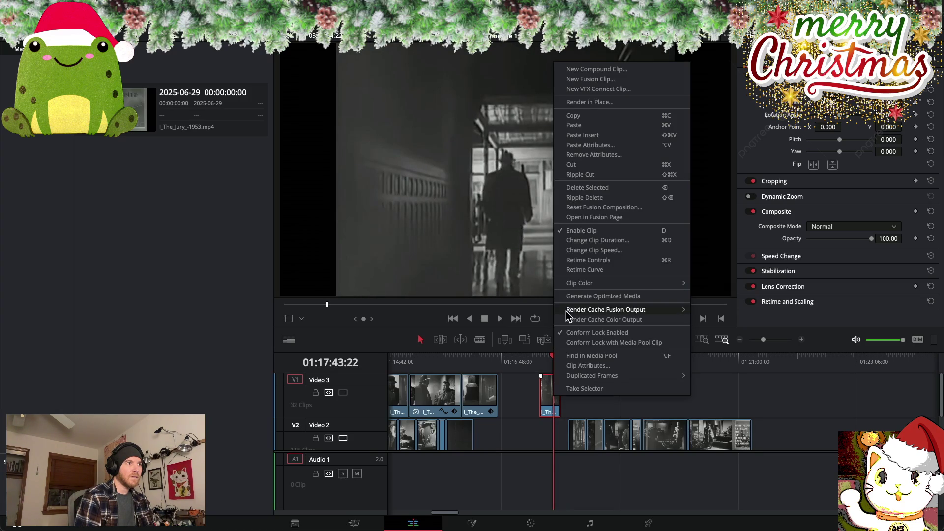
pyautogui.click(606, 248)
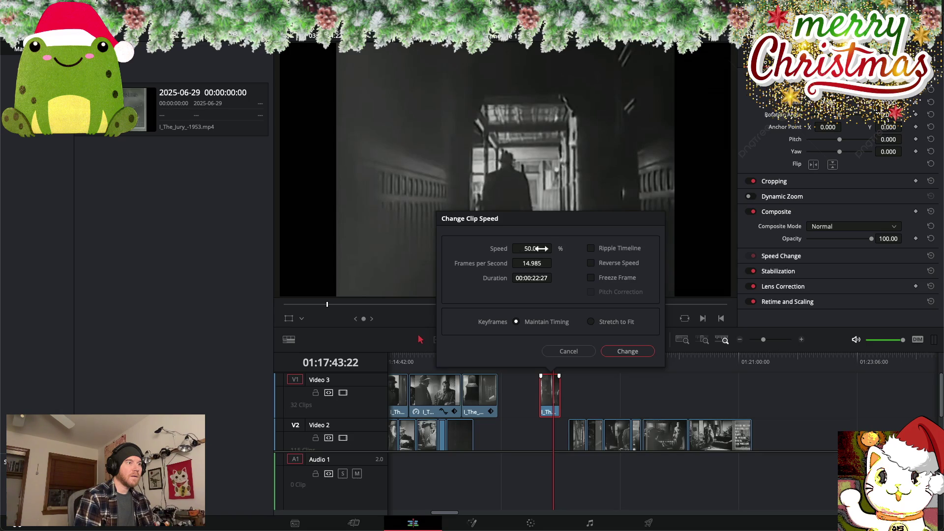
pyautogui.click(628, 351)
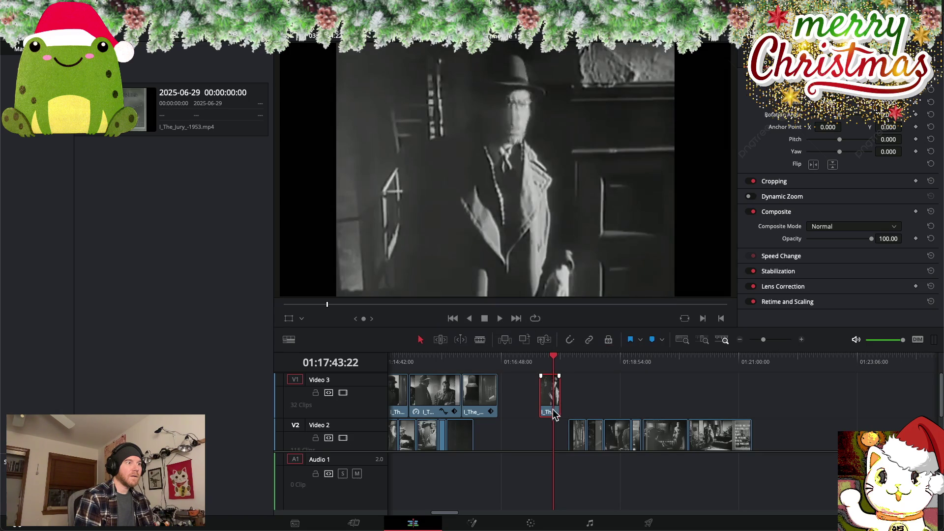
pyautogui.moveTo(556, 391); pyautogui.dragTo(580, 393)
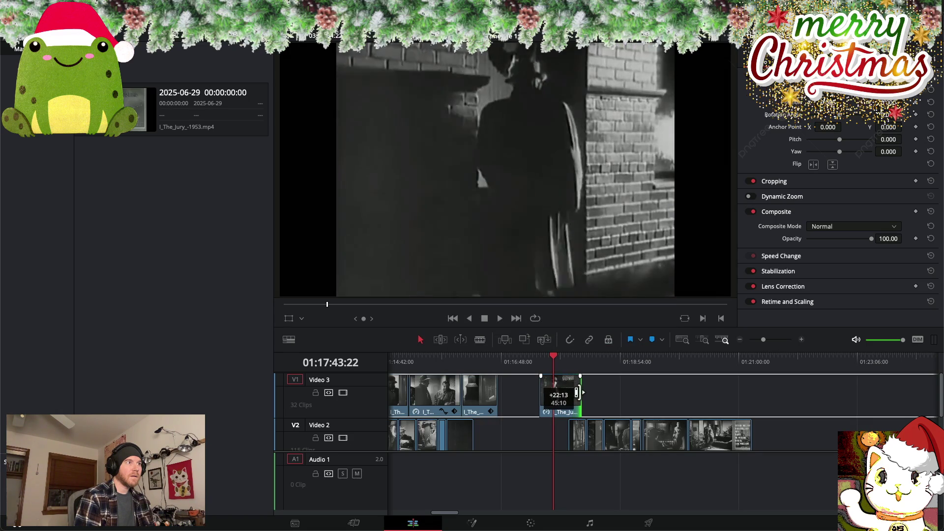
pyautogui.moveTo(581, 393); pyautogui.dragTo(519, 397)
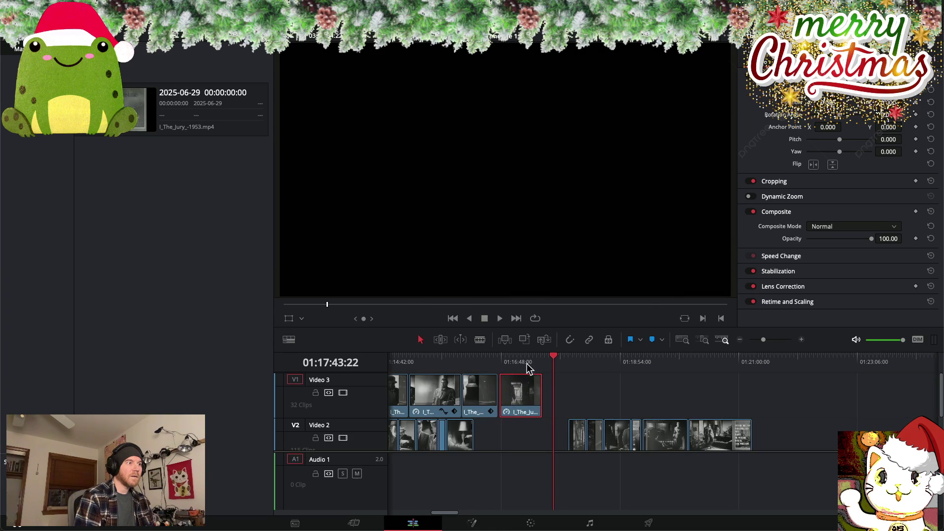
pyautogui.moveTo(553, 356)
pyautogui.mouseDown()
pyautogui.moveTo(448, 356)
pyautogui.moveTo(487, 357)
pyautogui.moveTo(477, 356)
pyautogui.mouseUp()
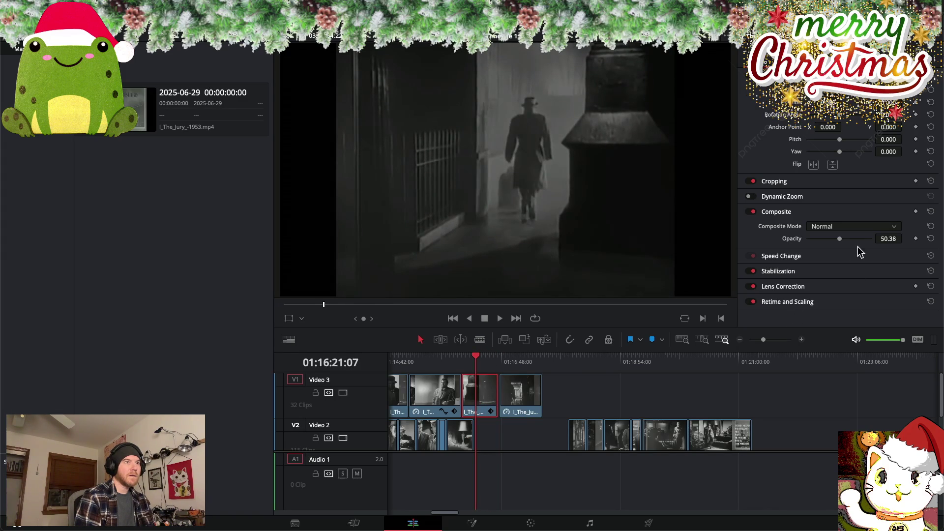
pyautogui.hscroll(-5, 544, 362)
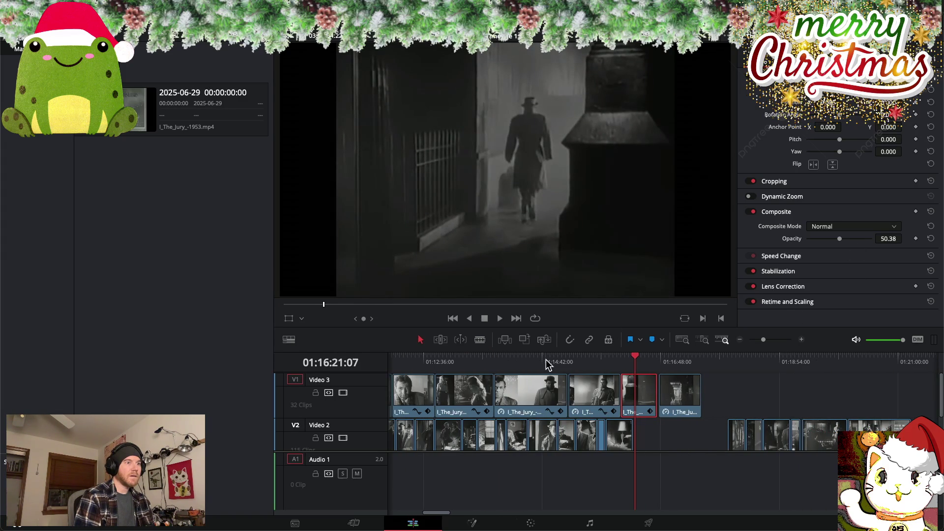
pyautogui.moveTo(637, 352); pyautogui.dragTo(464, 347)
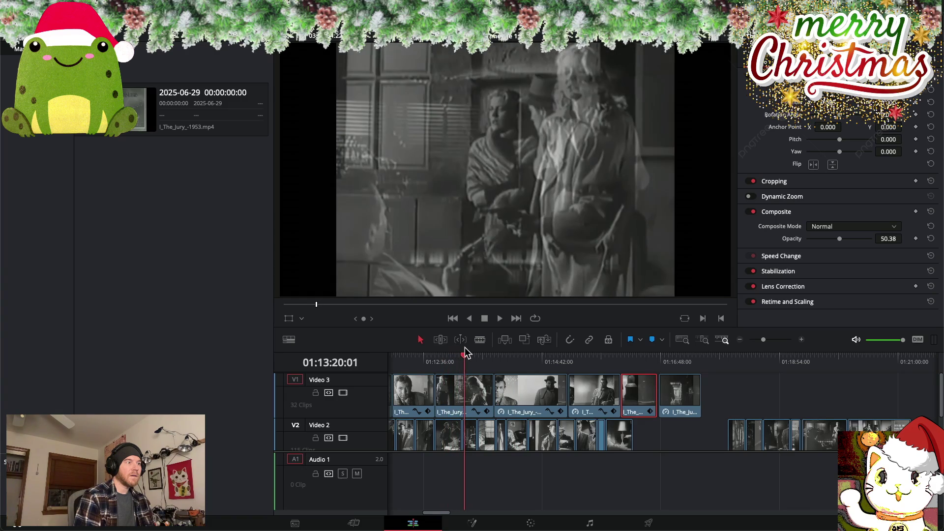
pyautogui.hscroll(3, 466, 359)
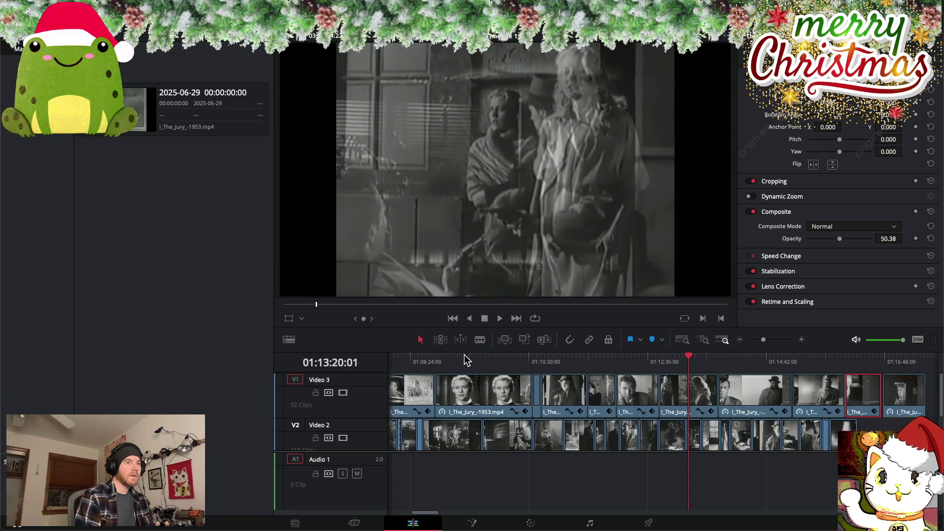
pyautogui.click(562, 359)
pyautogui.moveTo(572, 361)
pyautogui.mouseDown()
pyautogui.moveTo(621, 358)
pyautogui.moveTo(537, 358)
pyautogui.moveTo(572, 358)
pyautogui.mouseUp()
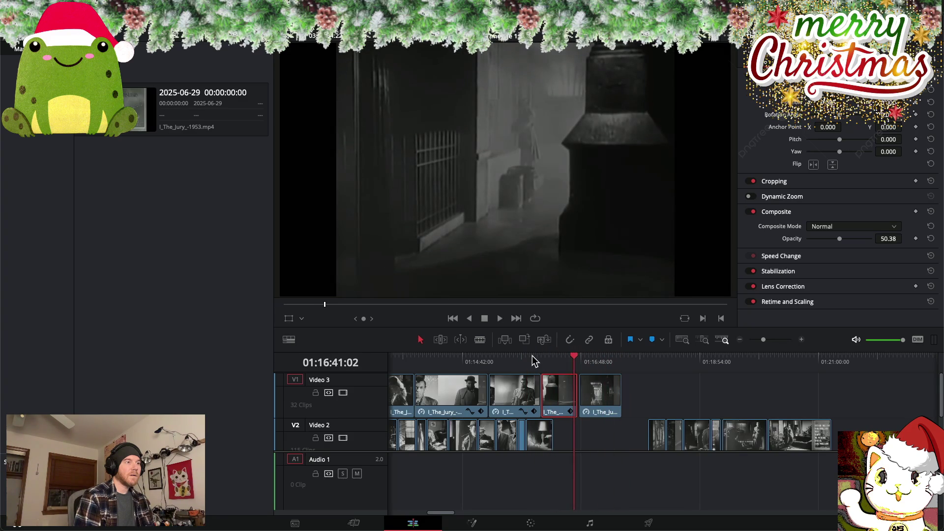
pyautogui.hscroll(-5, 535, 362)
pyautogui.scroll(-2, 530, 362)
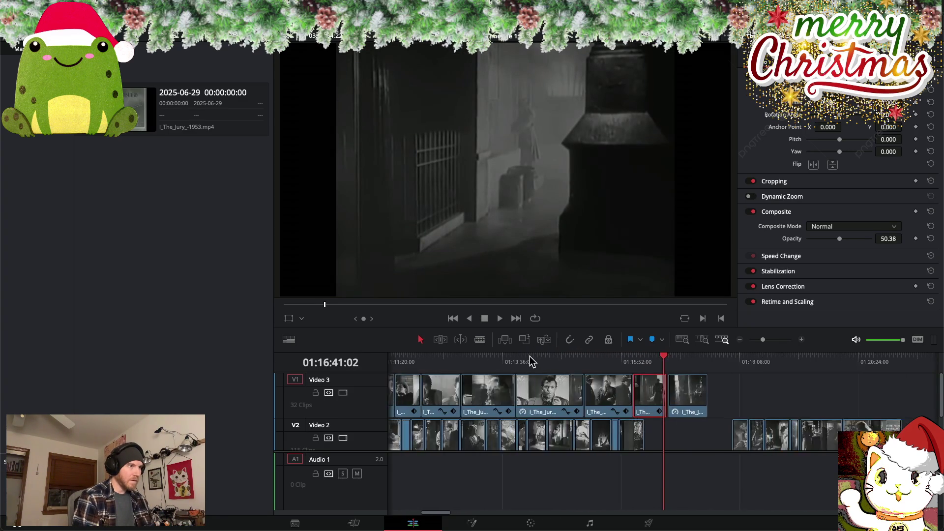
pyautogui.scroll(-2, 530, 362)
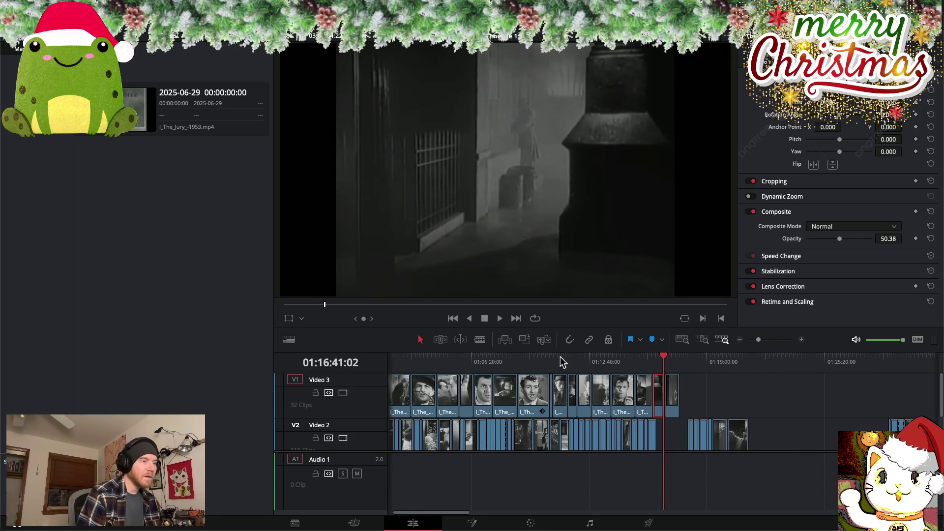
pyautogui.moveTo(664, 357)
pyautogui.mouseDown()
pyautogui.moveTo(427, 359)
pyautogui.moveTo(439, 359)
pyautogui.mouseUp()
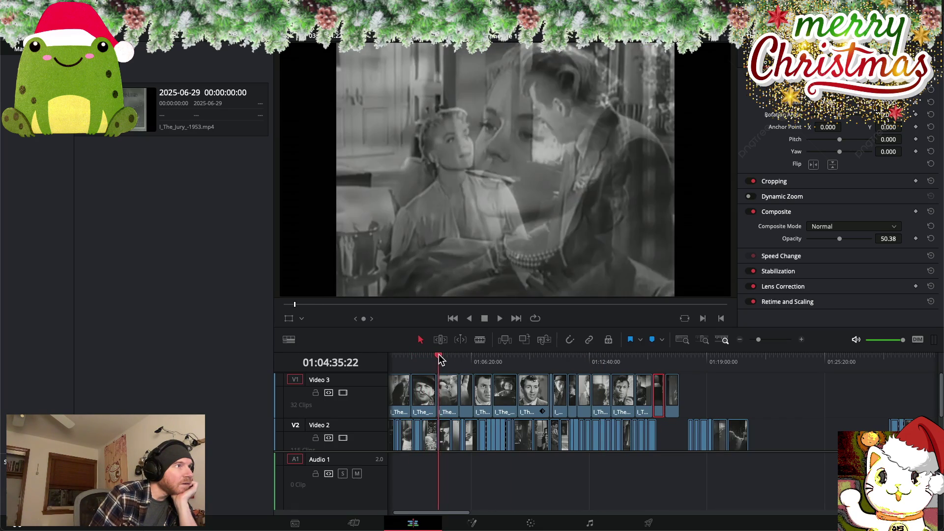
pyautogui.moveTo(439, 359); pyautogui.dragTo(683, 355)
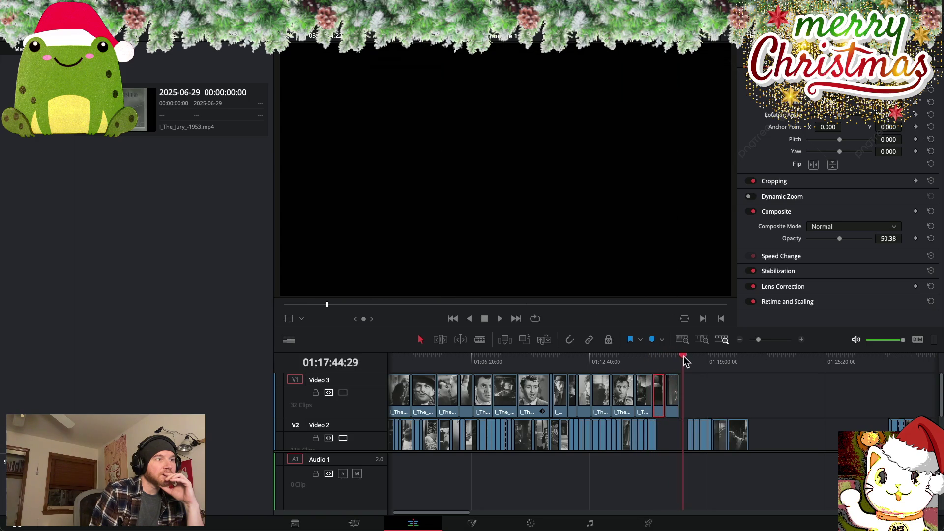
# Marquee-select the last overlay clips at the end of Video 2 and scrub the playhead across them
pyautogui.moveTo(672, 429)
pyautogui.mouseDown()
pyautogui.moveTo(782, 435)
pyautogui.moveTo(709, 442)
pyautogui.mouseUp()
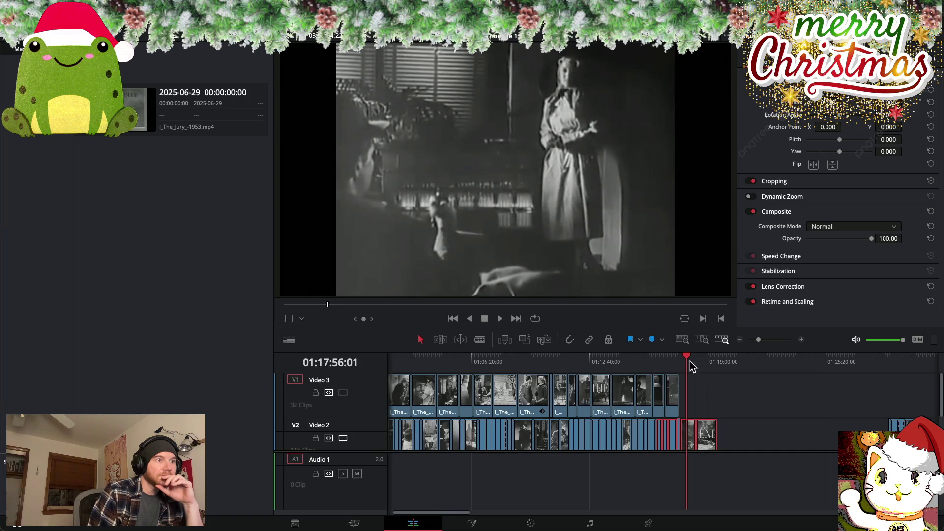
pyautogui.moveTo(687, 358)
pyautogui.mouseDown()
pyautogui.moveTo(712, 361)
pyautogui.moveTo(698, 355)
pyautogui.mouseUp()
# Lift the last Video 2 clip up onto Video 3 and preview it
pyautogui.moveTo(673, 389); pyautogui.dragTo(690, 388)
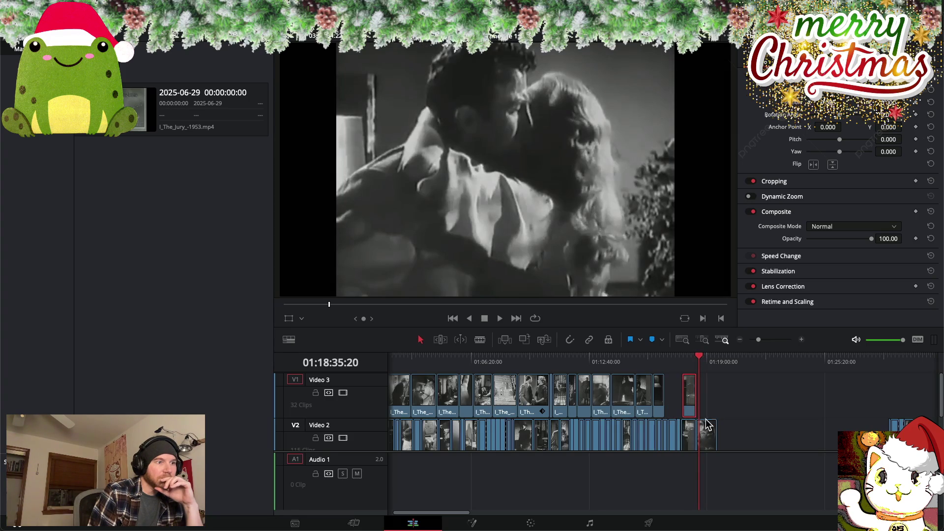
pyautogui.moveTo(710, 434); pyautogui.dragTo(725, 407)
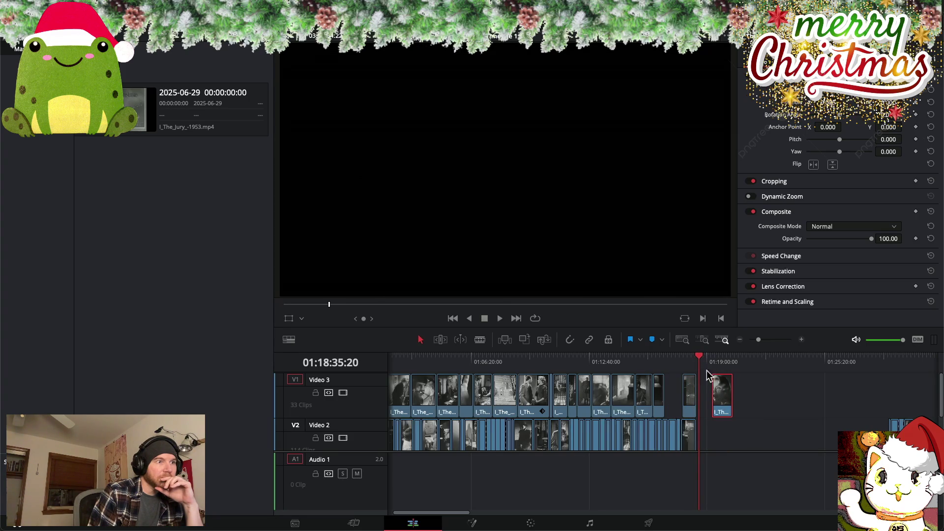
pyautogui.moveTo(700, 361); pyautogui.dragTo(731, 364)
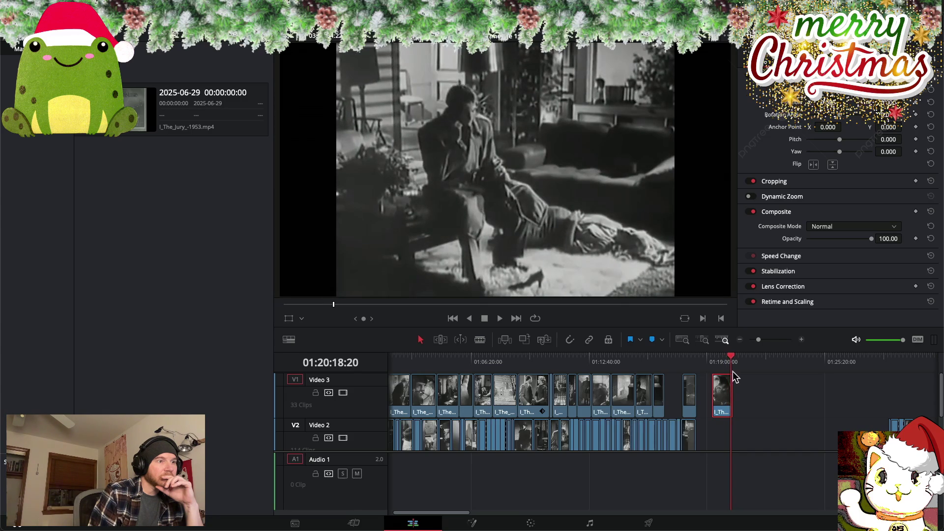
# Slide the small Video 3 clip left to butt against the last V3 clip, then preview the montage ending
pyautogui.moveTo(721, 401)
pyautogui.mouseDown()
pyautogui.moveTo(673, 403)
pyautogui.moveTo(725, 402)
pyautogui.moveTo(679, 397)
pyautogui.mouseUp()
pyautogui.moveTo(758, 403); pyautogui.dragTo(693, 404)
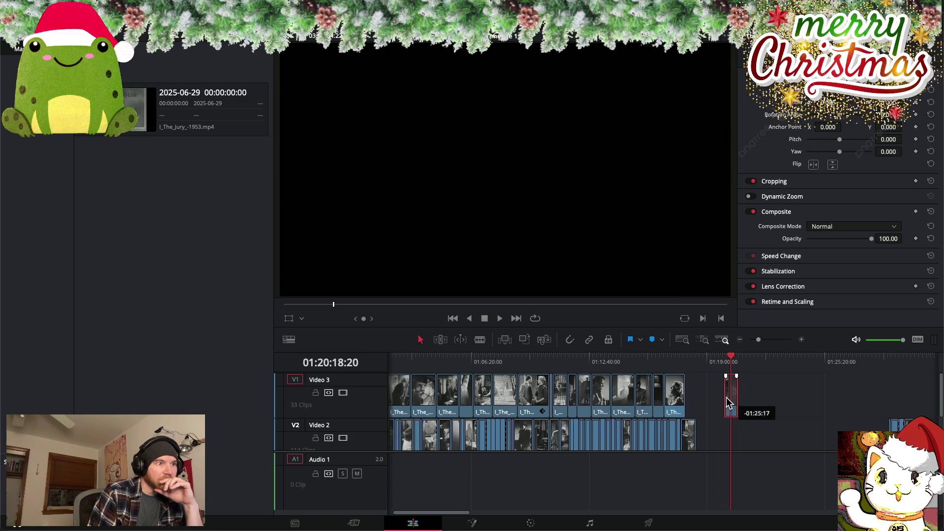
pyautogui.rightClick(675, 391)
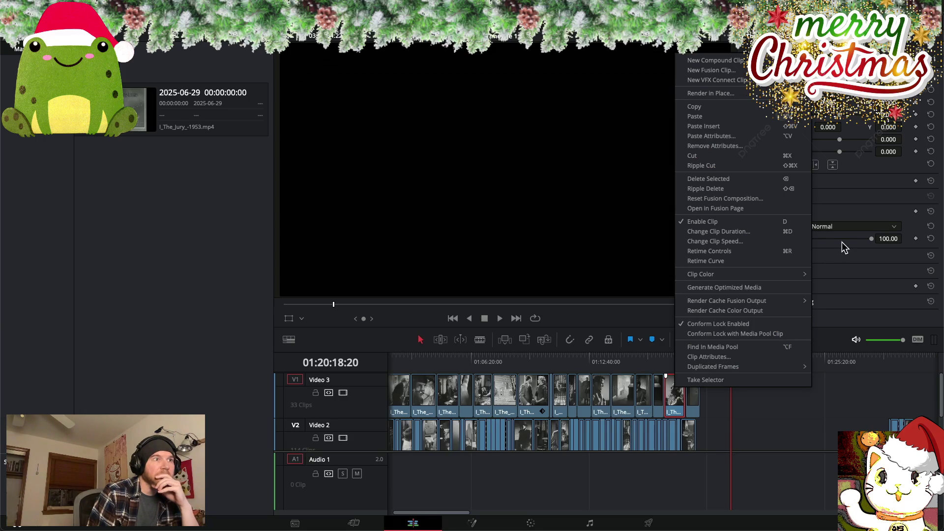
pyautogui.click(861, 245)
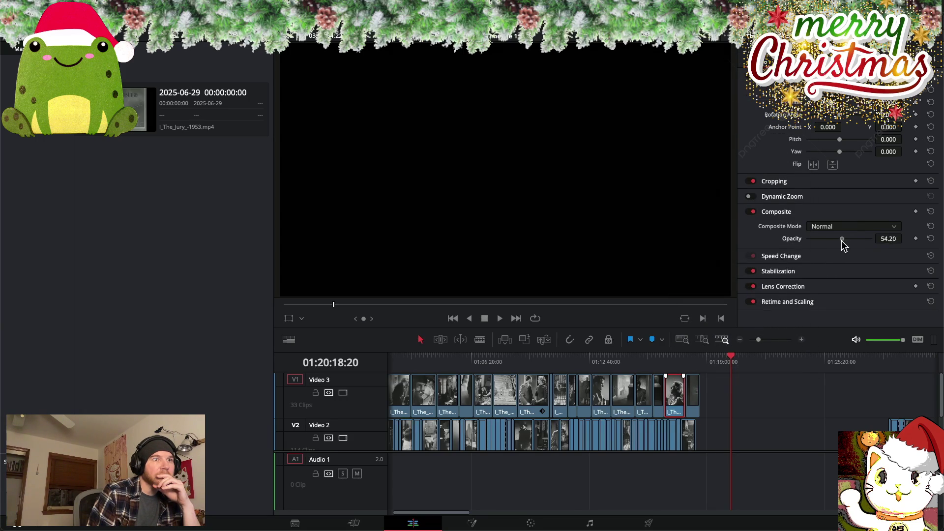
pyautogui.moveTo(730, 358)
pyautogui.mouseDown()
pyautogui.moveTo(669, 360)
pyautogui.moveTo(699, 360)
pyautogui.mouseUp()
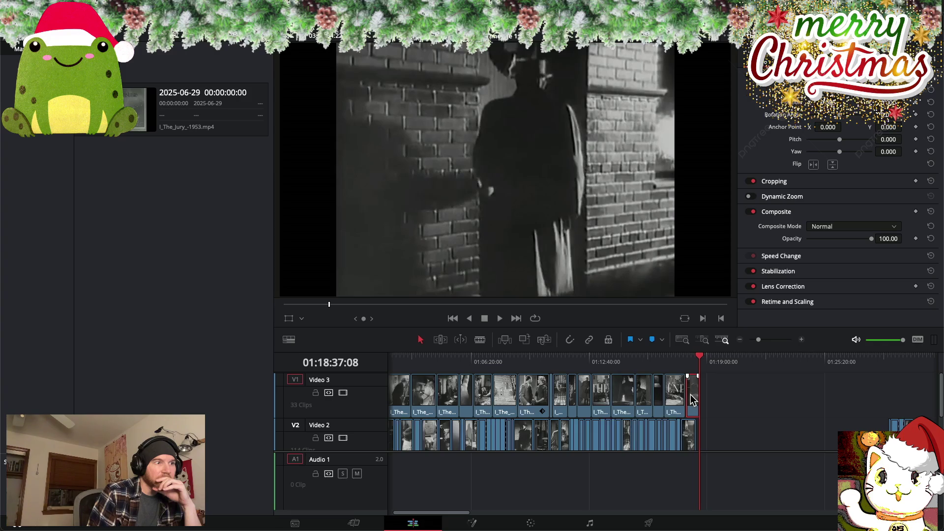
# Reposition the small end clip on Video 3 and undo an unwanted trim with Cmd+Z
pyautogui.moveTo(700, 357)
pyautogui.mouseDown()
pyautogui.moveTo(642, 357)
pyautogui.moveTo(695, 356)
pyautogui.mouseUp()
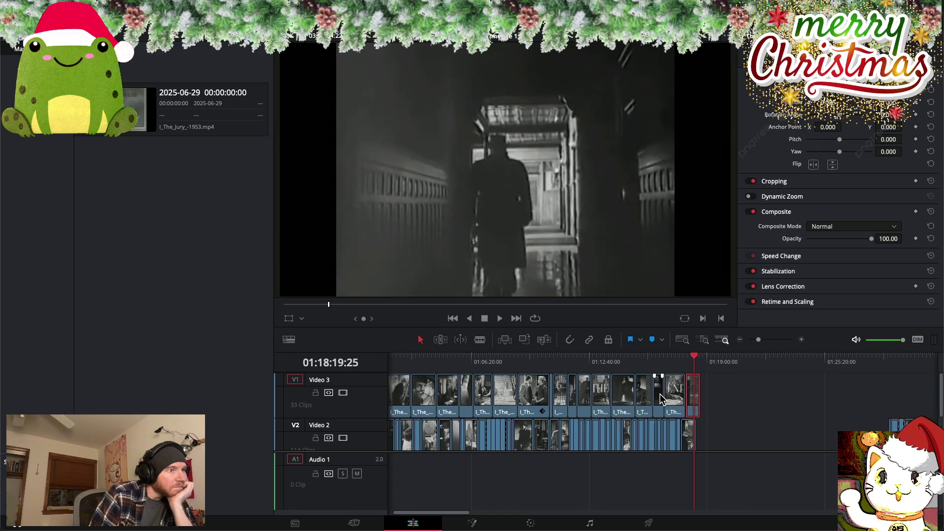
pyautogui.moveTo(660, 394); pyautogui.dragTo(729, 395)
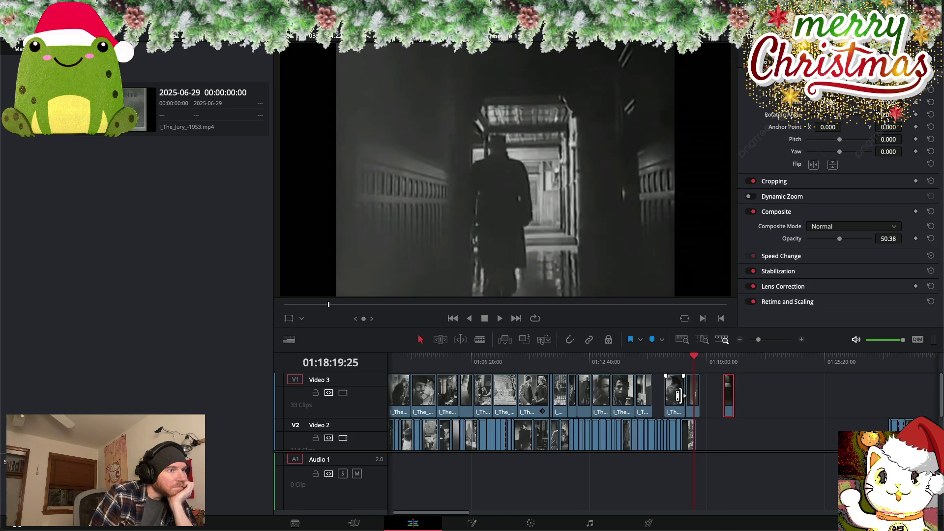
pyautogui.moveTo(672, 397)
pyautogui.mouseDown()
pyautogui.moveTo(786, 396)
pyautogui.moveTo(716, 359)
pyautogui.mouseUp()
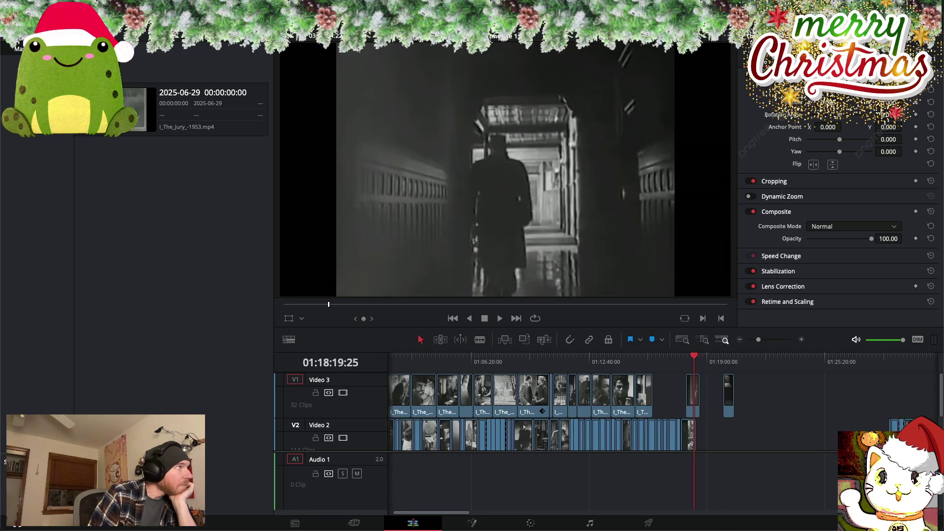
pyautogui.click(108, 6)
pyautogui.press('Escape')
pyautogui.press('super+z')
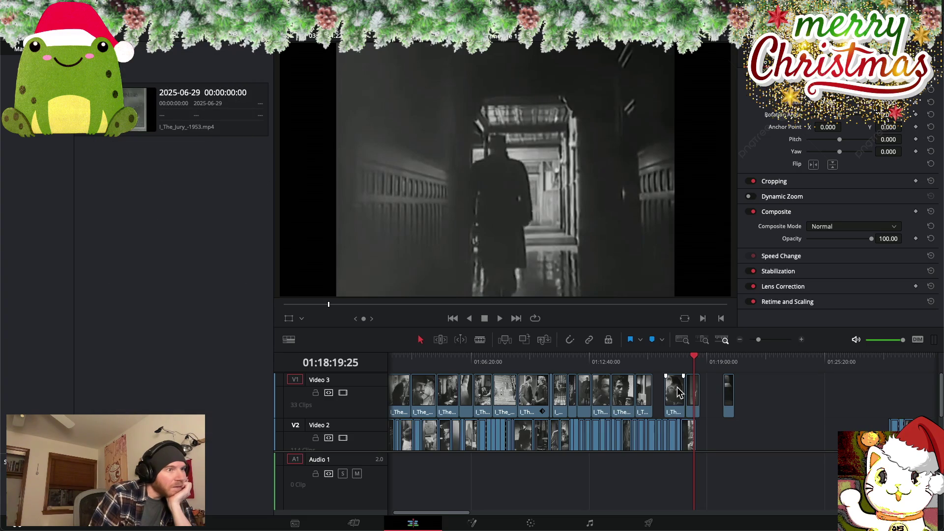
# Slide the end clips on Video 3 left to close the gap, ending near 01:18:19
pyautogui.moveTo(674, 404); pyautogui.dragTo(783, 403)
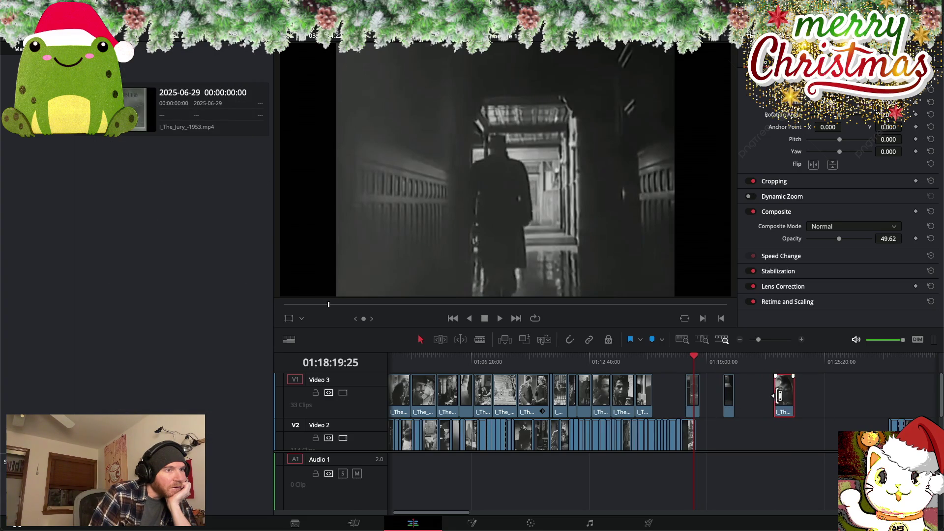
pyautogui.moveTo(729, 403)
pyautogui.mouseDown()
pyautogui.moveTo(740, 402)
pyautogui.moveTo(711, 403)
pyautogui.moveTo(729, 405)
pyautogui.mouseUp()
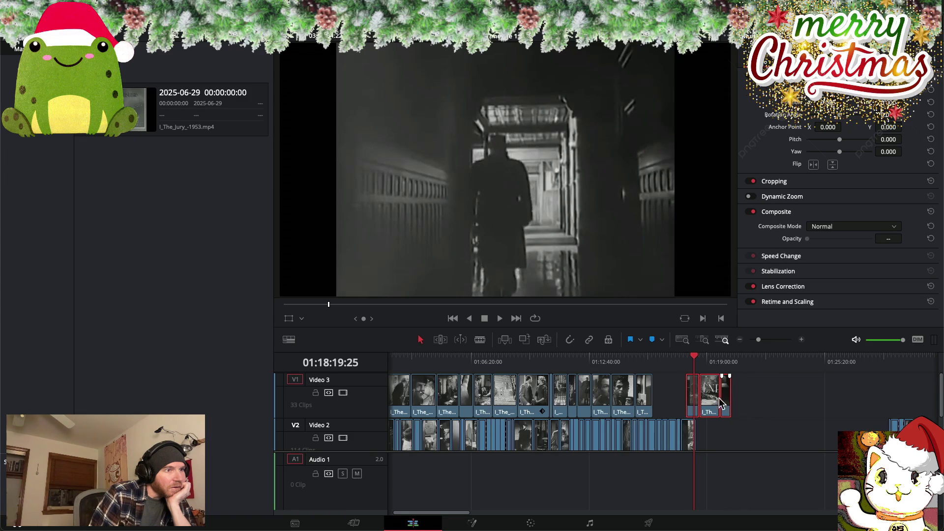
pyautogui.moveTo(709, 404); pyautogui.dragTo(677, 407)
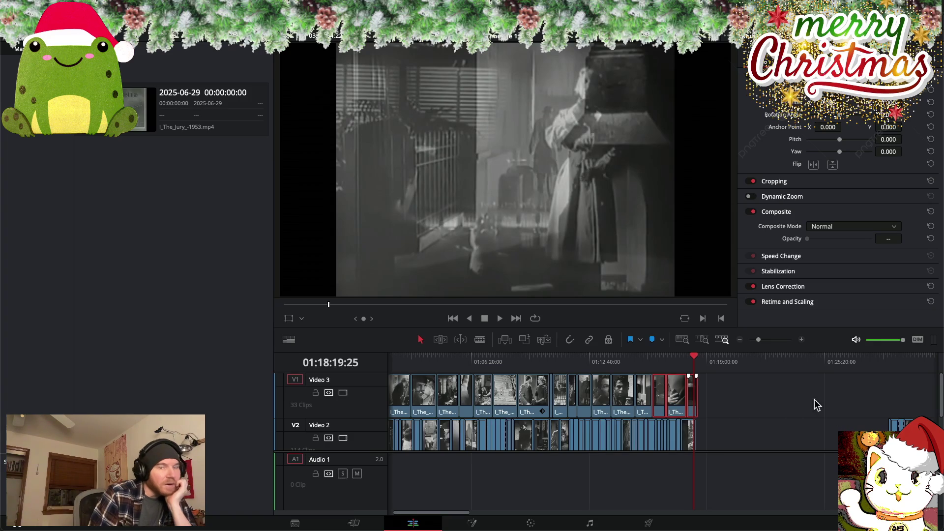
pyautogui.moveTo(695, 357)
pyautogui.mouseDown()
pyautogui.moveTo(702, 361)
pyautogui.moveTo(344, 365)
pyautogui.mouseUp()
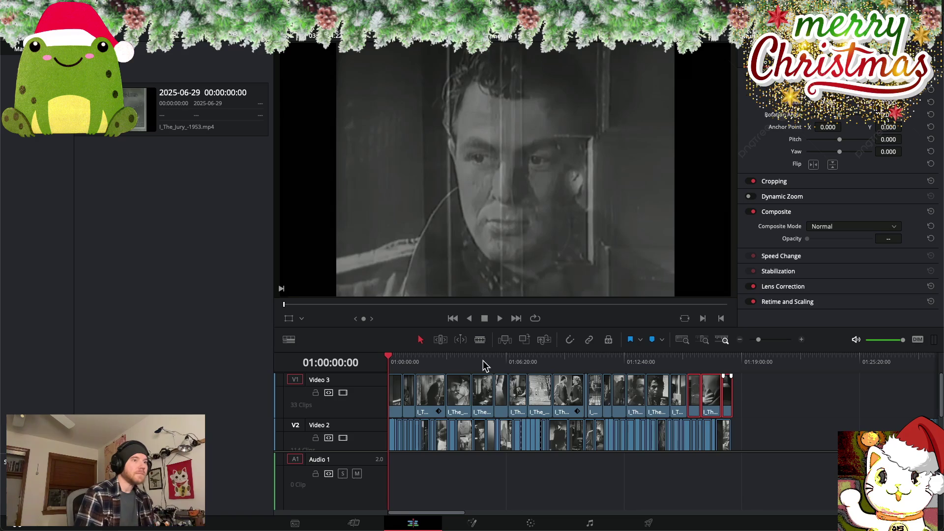
pyautogui.hscroll(2, 761, 391)
pyautogui.scroll(-2, 695, 394)
pyautogui.scroll(-2, 696, 395)
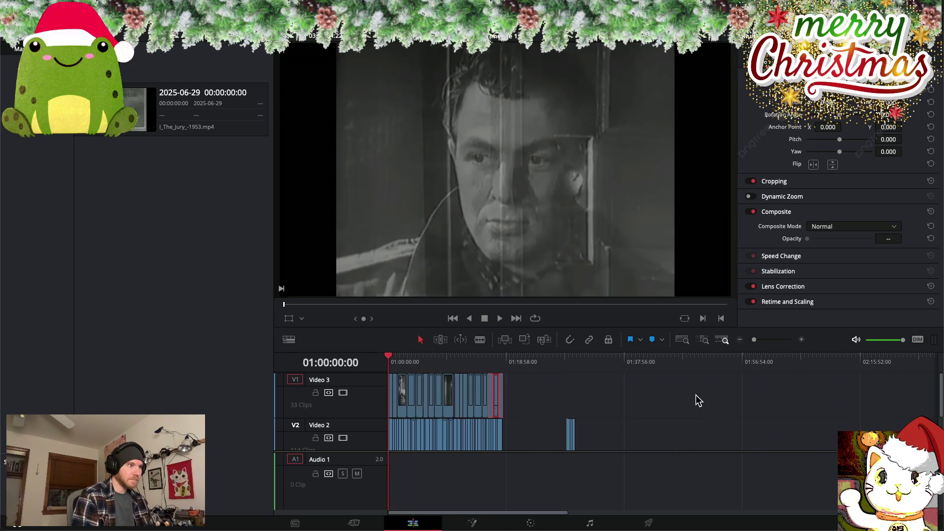
pyautogui.scroll(-1, 696, 394)
pyautogui.scroll(-1, 696, 395)
pyautogui.scroll(-1, 695, 395)
pyautogui.scroll(-1, 697, 396)
pyautogui.scroll(-1, 697, 396)
pyautogui.scroll(-1, 697, 396)
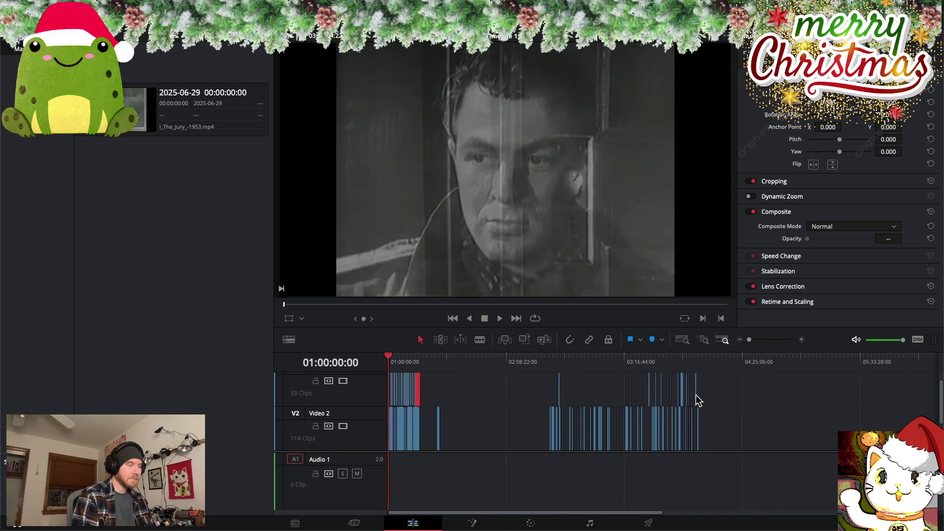
pyautogui.scroll(1, 582, 398)
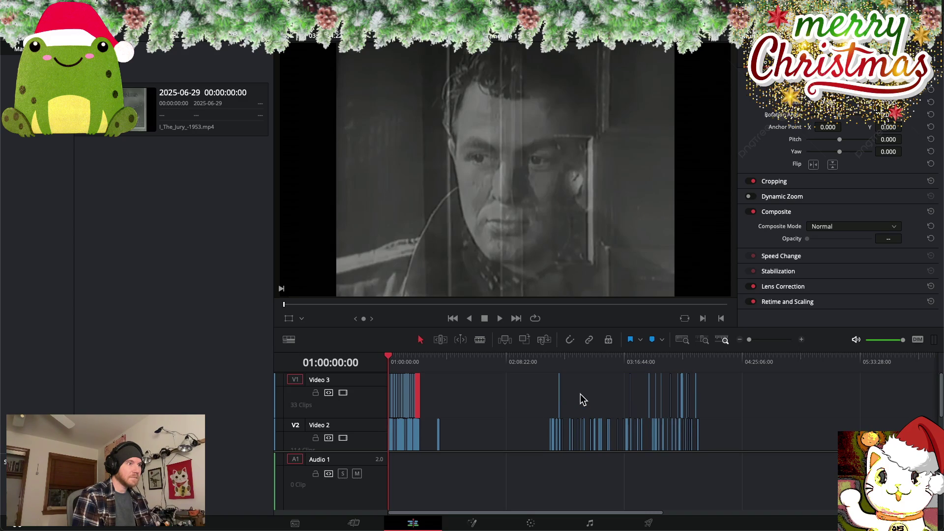
pyautogui.scroll(-3, 505, 388)
pyautogui.scroll(3, 506, 389)
pyautogui.scroll(-3, 505, 388)
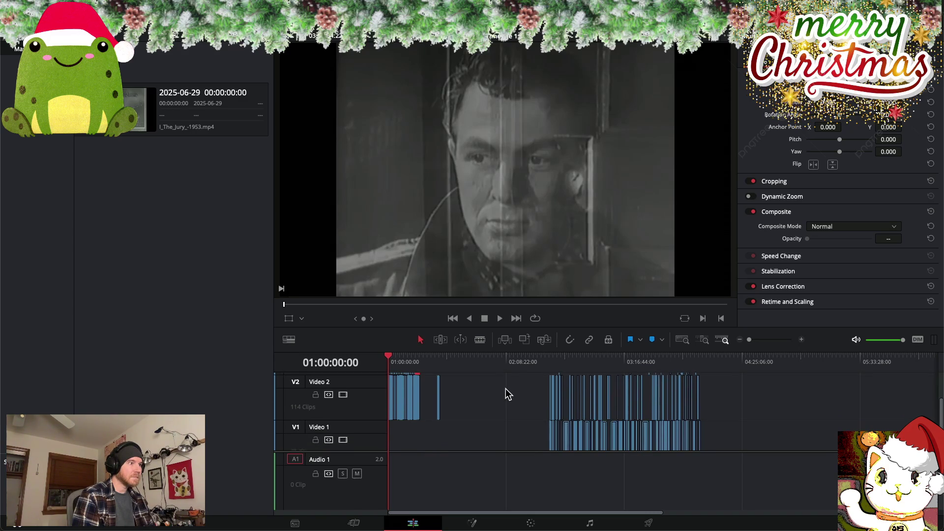
# Drop the opening clips from V2/V3 onto Video 1 and park the playhead near 01:29:20
pyautogui.scroll(-1, 505, 389)
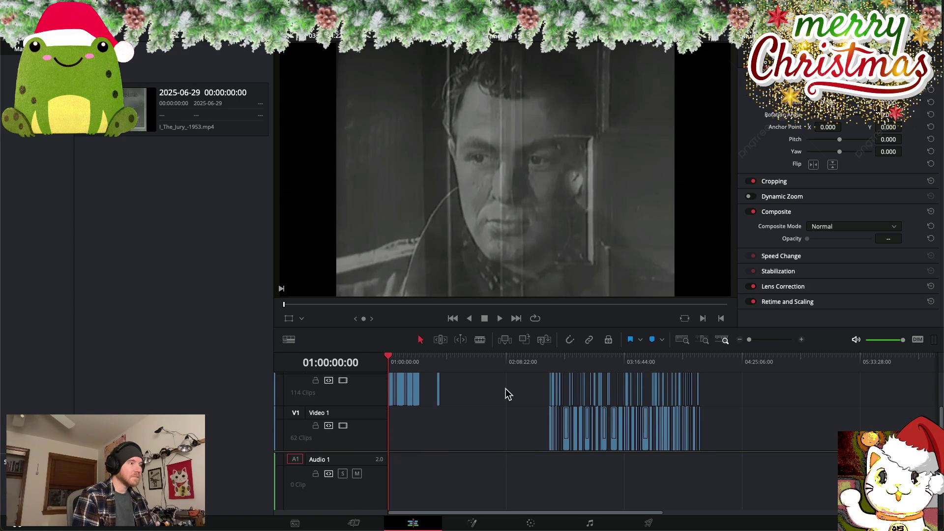
pyautogui.scroll(3, 441, 392)
pyautogui.scroll(-1, 441, 392)
pyautogui.moveTo(463, 399); pyautogui.dragTo(344, 441)
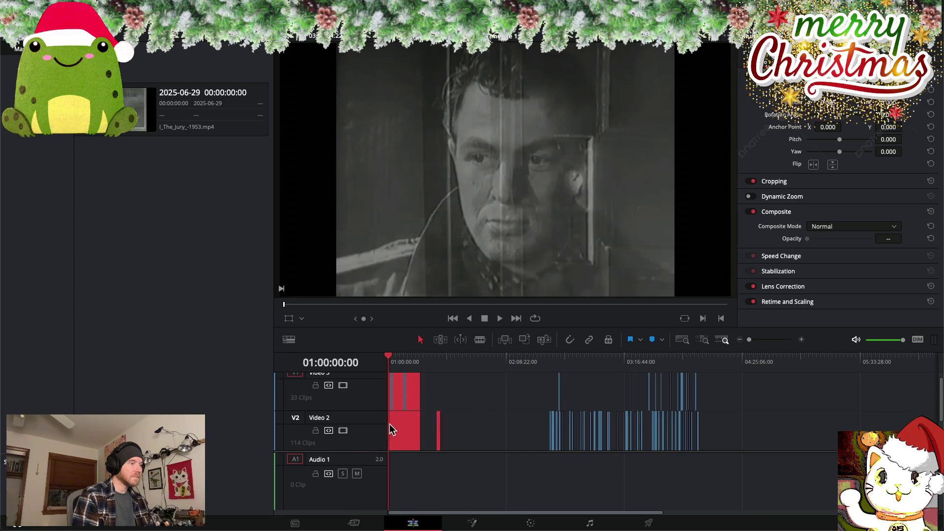
pyautogui.scroll(-3, 455, 394)
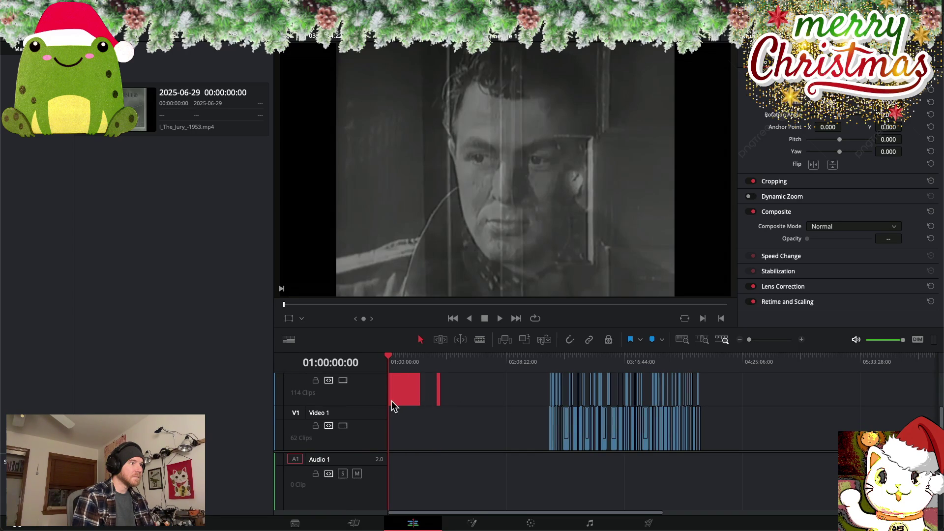
pyautogui.moveTo(391, 403); pyautogui.dragTo(394, 440)
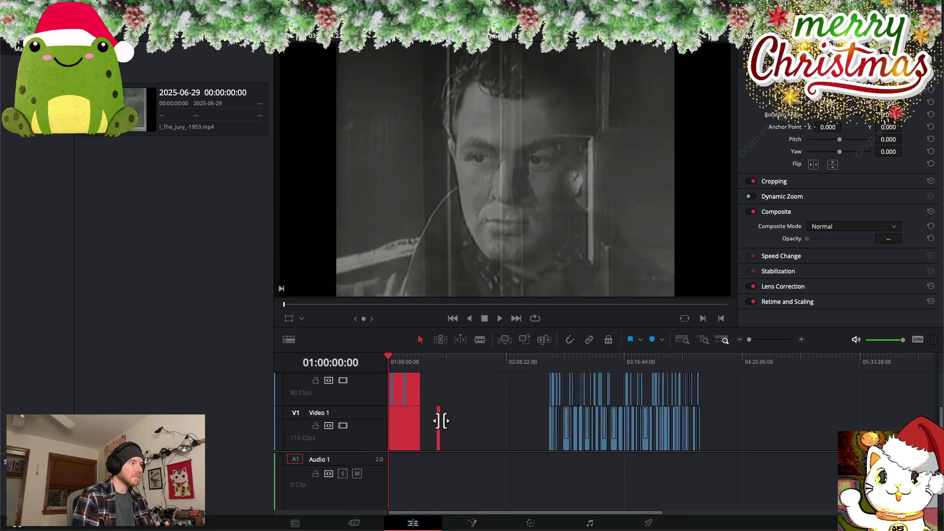
pyautogui.click(488, 394)
pyautogui.scroll(1, 489, 393)
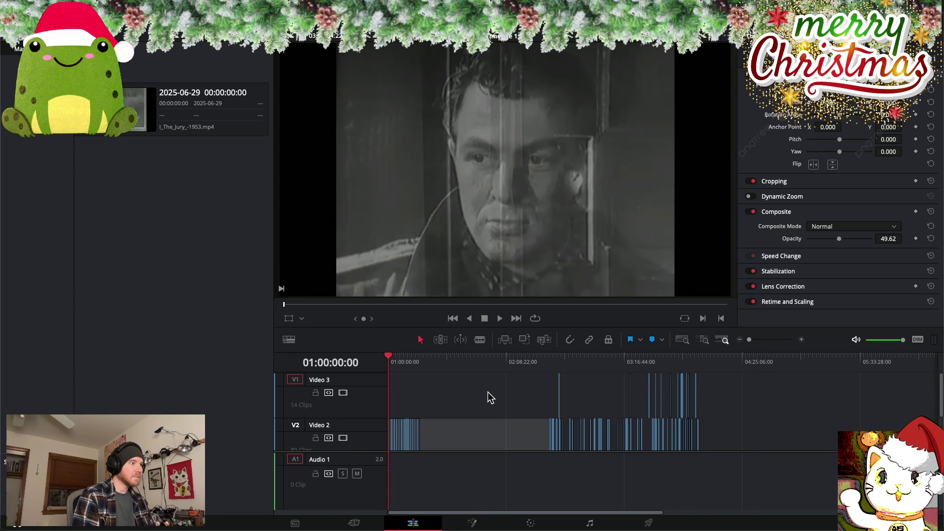
pyautogui.scroll(-2, 488, 398)
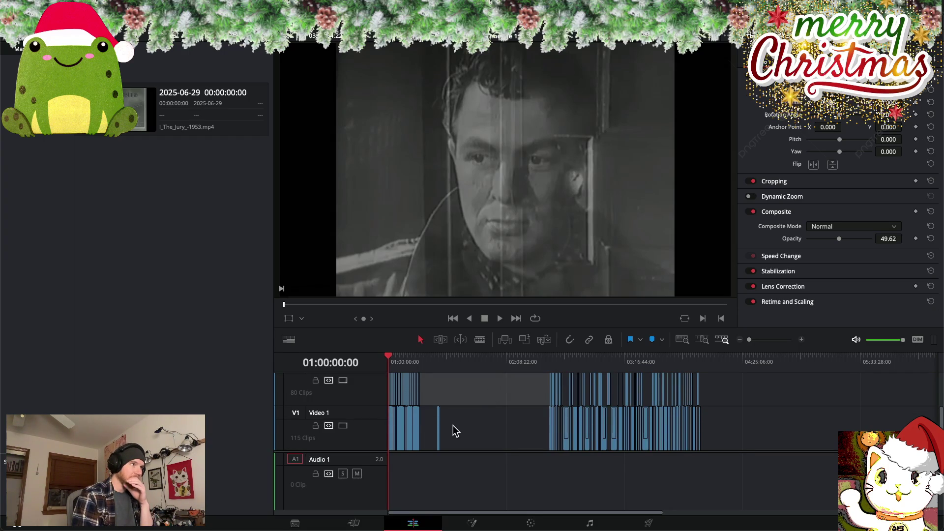
pyautogui.moveTo(396, 358); pyautogui.dragTo(438, 359)
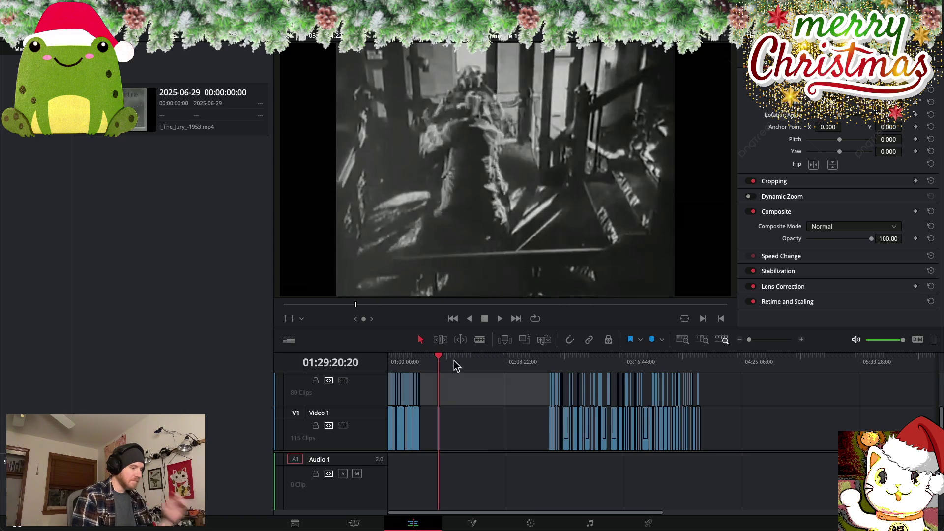
pyautogui.scroll(5, 531, 374)
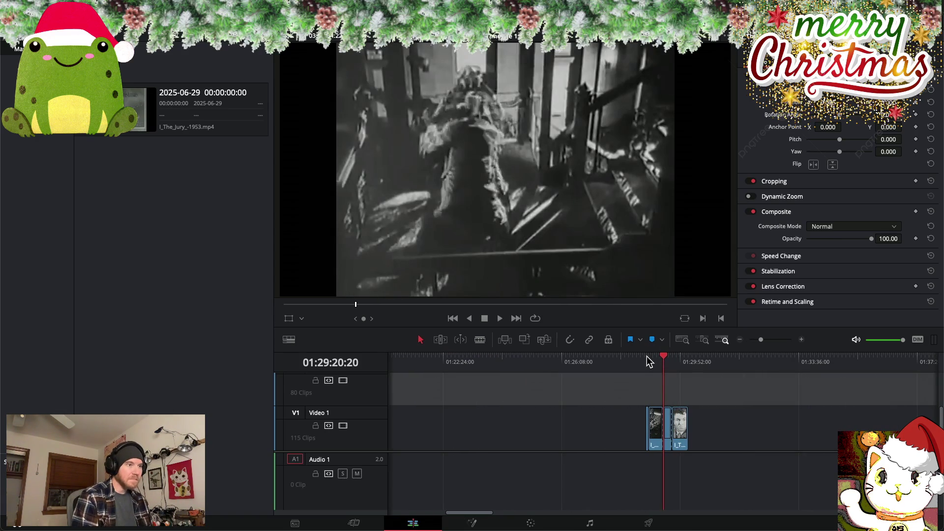
pyautogui.press('space')
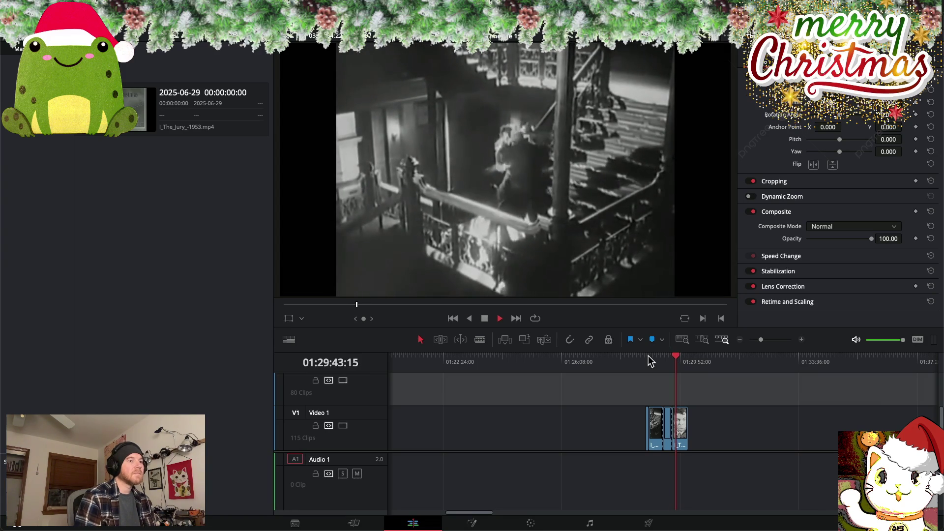
pyautogui.click(680, 359)
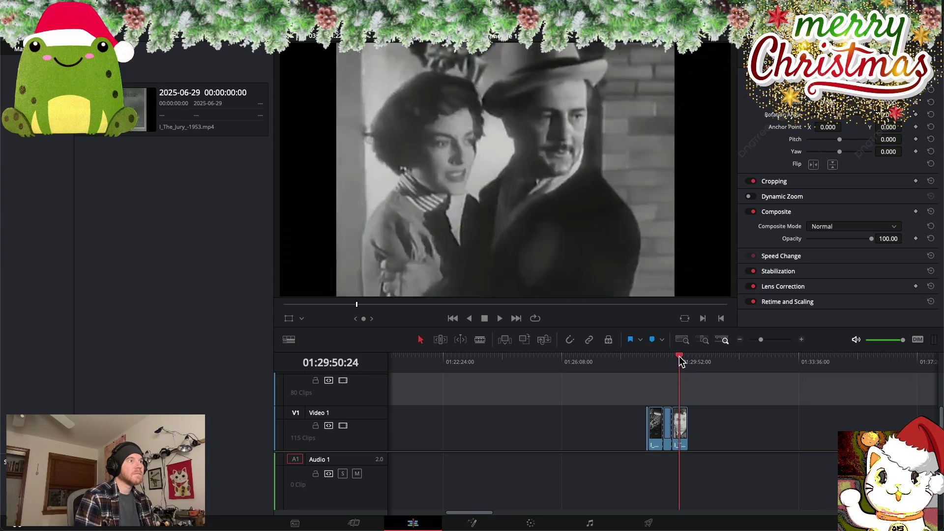
pyautogui.click(679, 359)
pyautogui.press('space')
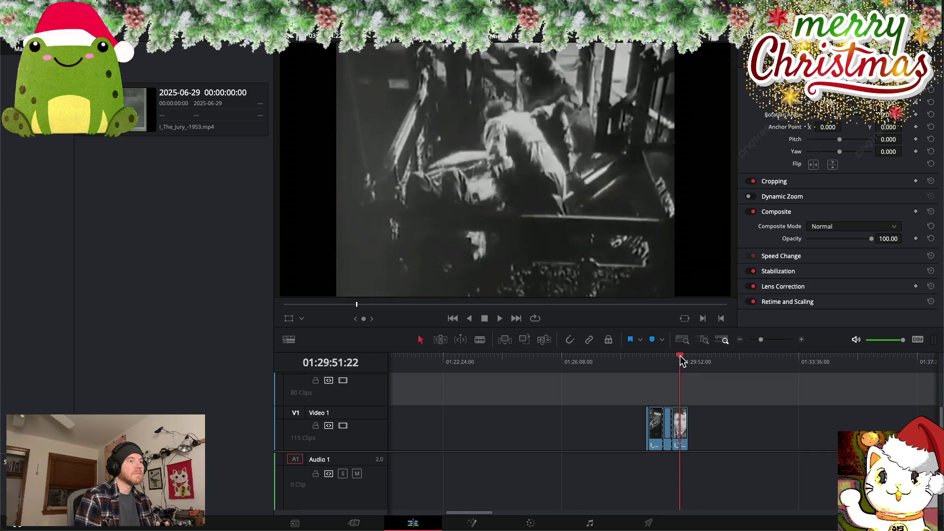
pyautogui.moveTo(683, 363); pyautogui.dragTo(688, 362)
pyautogui.press('space')
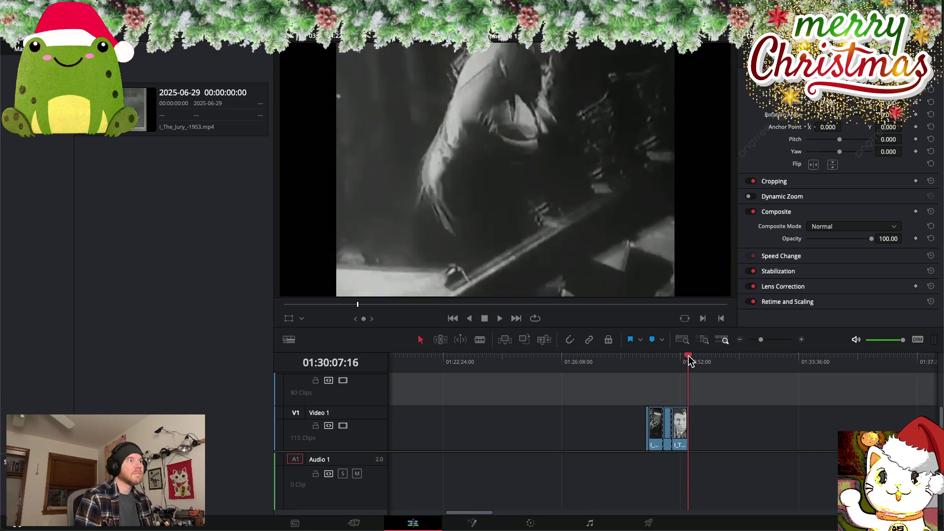
pyautogui.scroll(-2, 640, 402)
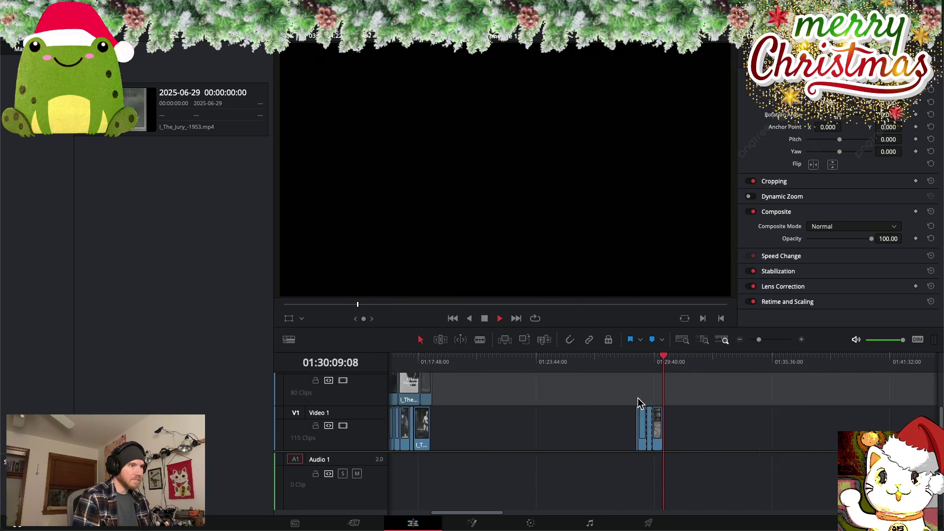
pyautogui.scroll(-2, 640, 403)
pyautogui.scroll(-2, 640, 402)
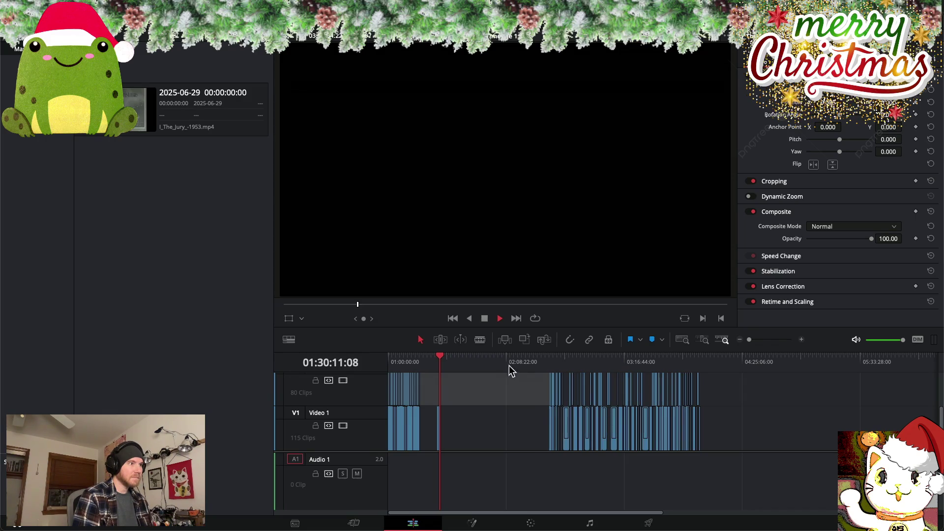
pyautogui.click(483, 319)
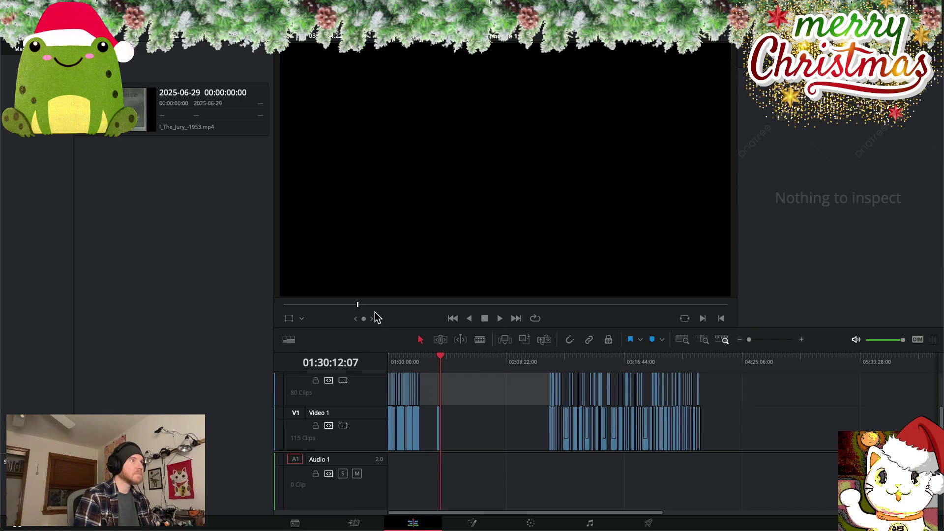
# Save the project as a new copy named 'Skip Tracer version 2'
pyautogui.press('q')
pyautogui.click(87, 6)
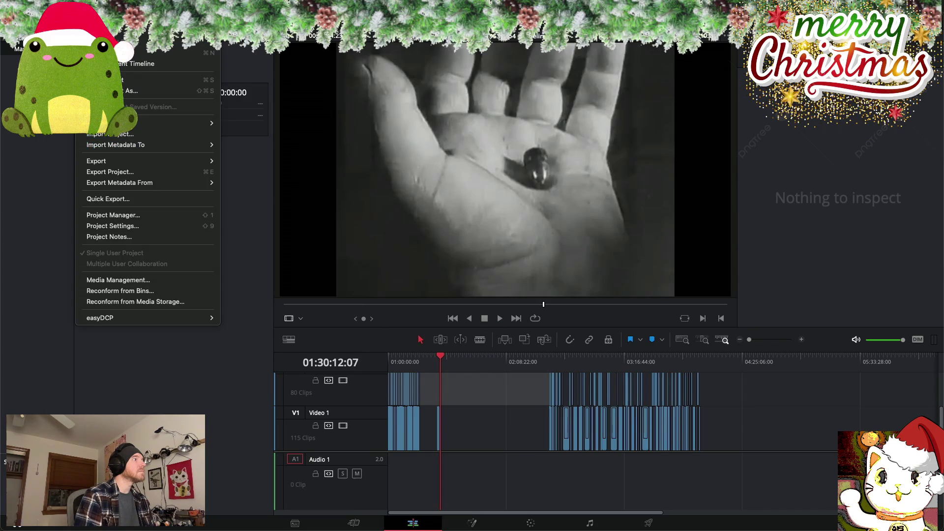
pyautogui.click(162, 90)
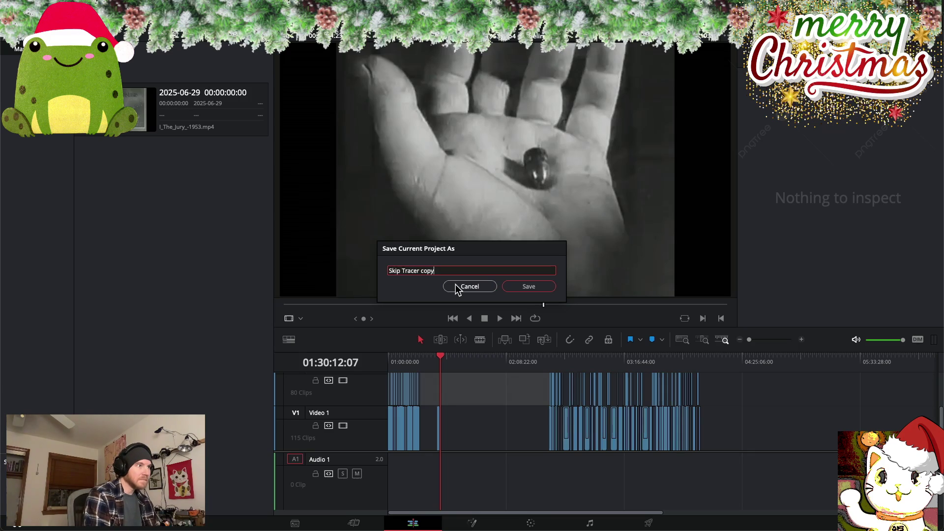
pyautogui.press('BackSpace')
pyautogui.press('BackSpace')
pyautogui.press('BackSpace')
pyautogui.press('BackSpace')
pyautogui.write('vers')
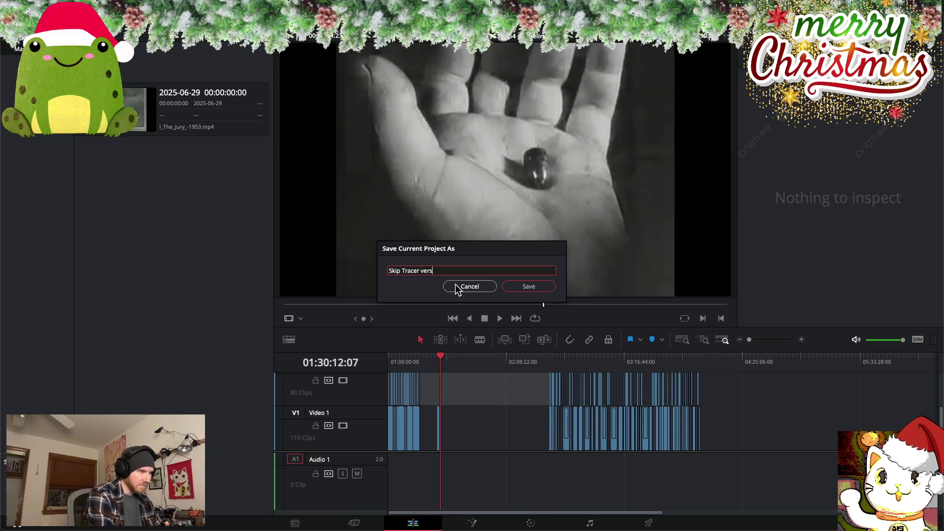
pyautogui.click(511, 286)
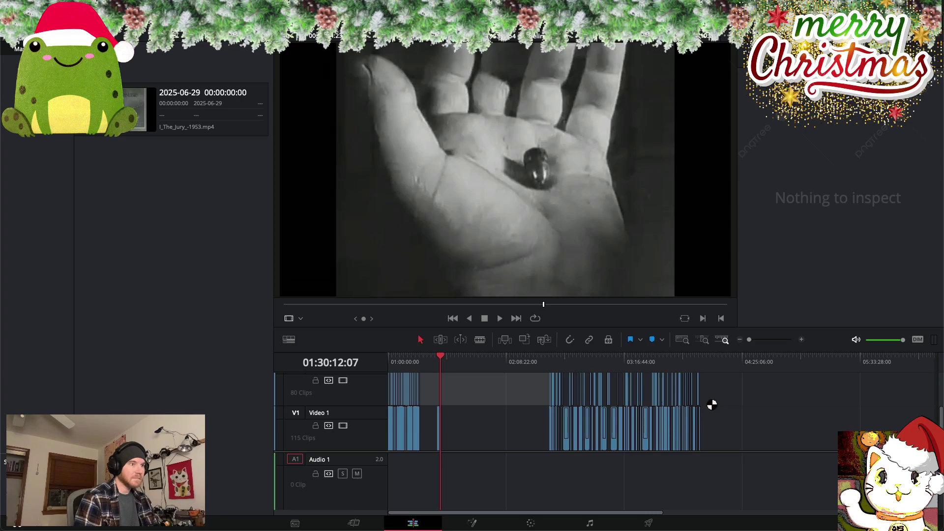
pyautogui.click(714, 394)
# Delete all later clips on V1 and V2, jump home, and review the remaining montage
pyautogui.moveTo(722, 392); pyautogui.dragTo(434, 419)
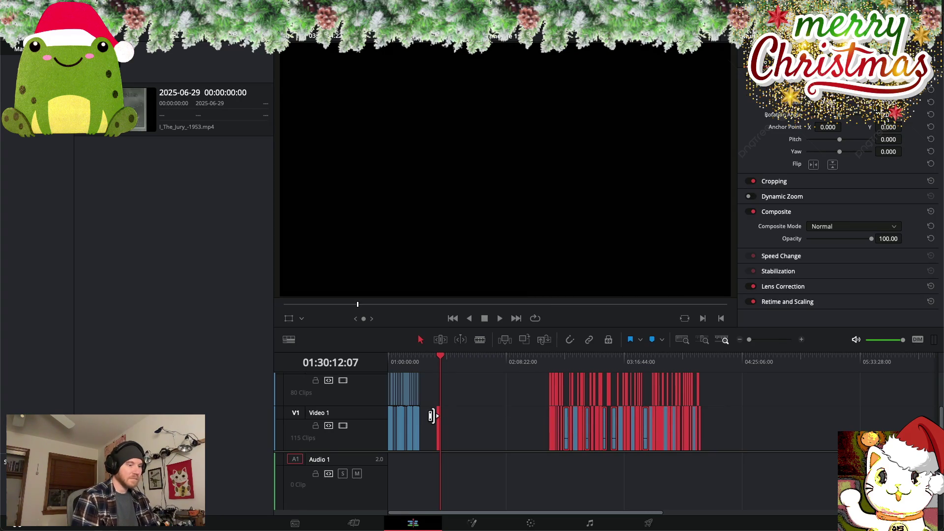
pyautogui.press('Delete')
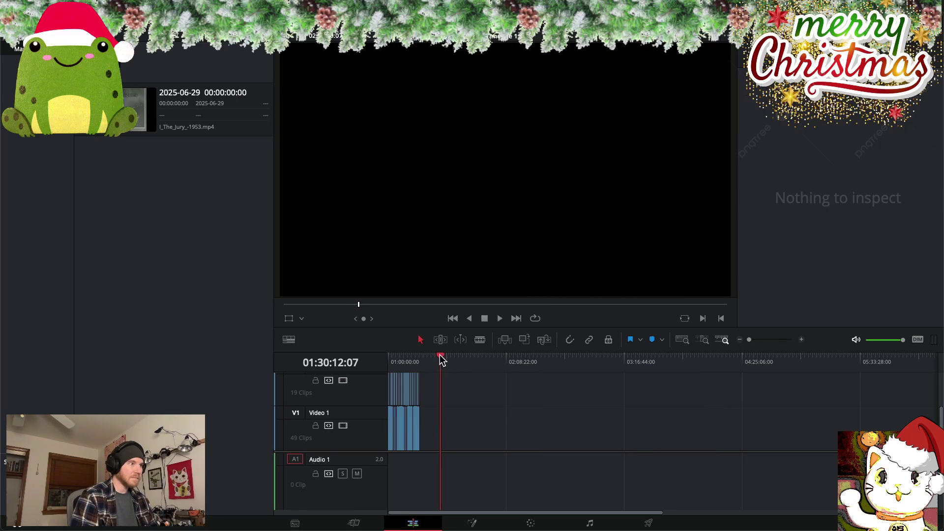
pyautogui.press('Home')
pyautogui.moveTo(388, 359)
pyautogui.mouseDown()
pyautogui.moveTo(426, 363)
pyautogui.moveTo(354, 357)
pyautogui.mouseUp()
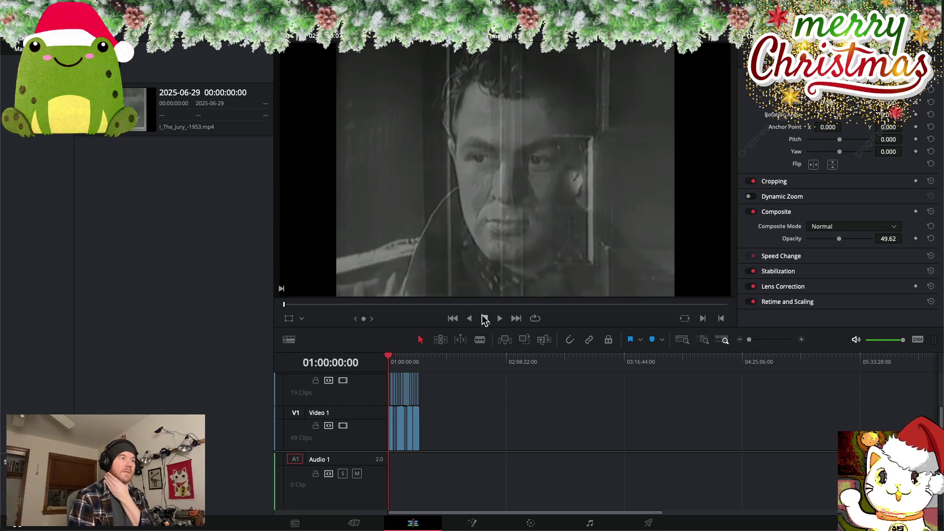
pyautogui.click(83, 42)
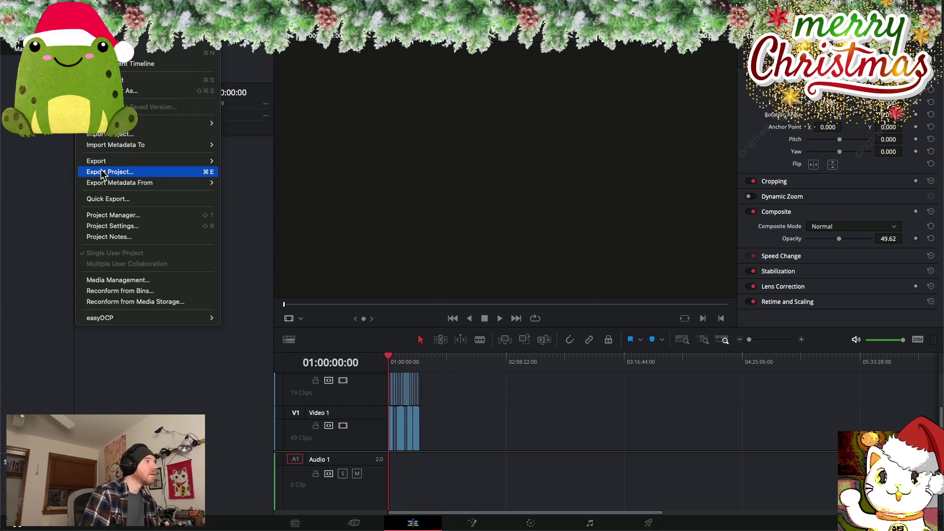
# Open the Deliver page showing QuickTime H.264, 1920x1080, 29.97 fps settings, and focus the filename field
pyautogui.press('Escape')
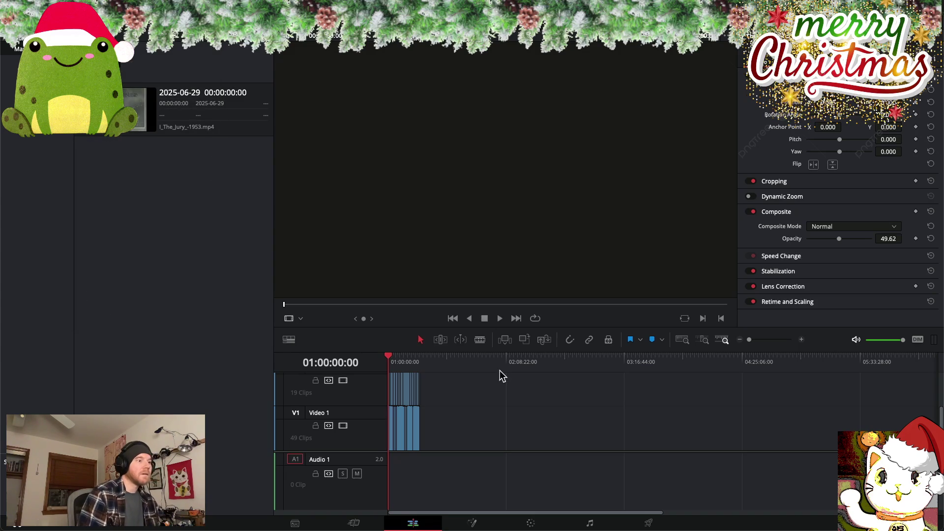
pyautogui.click(648, 523)
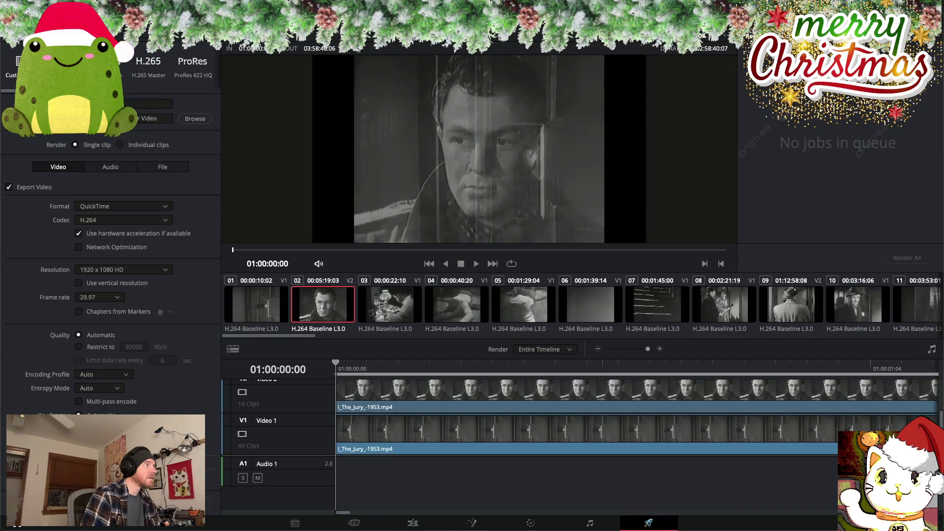
pyautogui.click(148, 104)
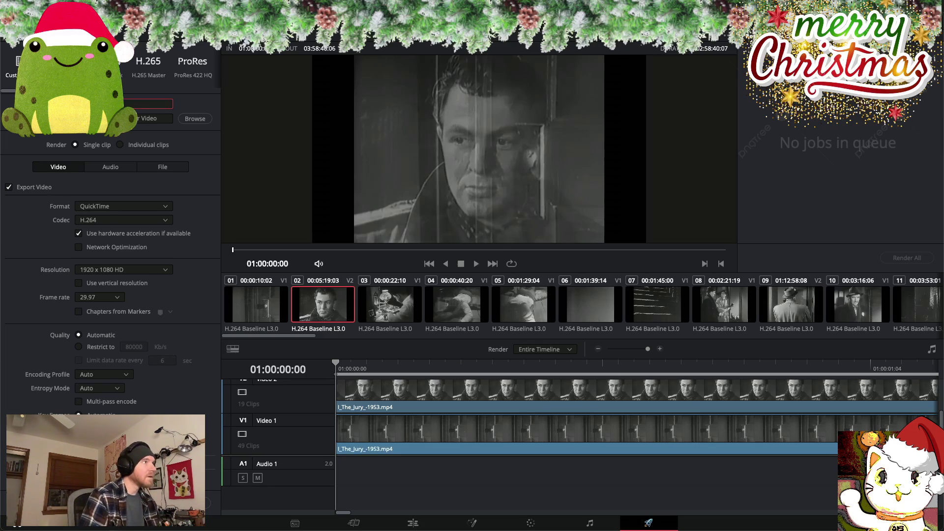
pyautogui.press('F11')
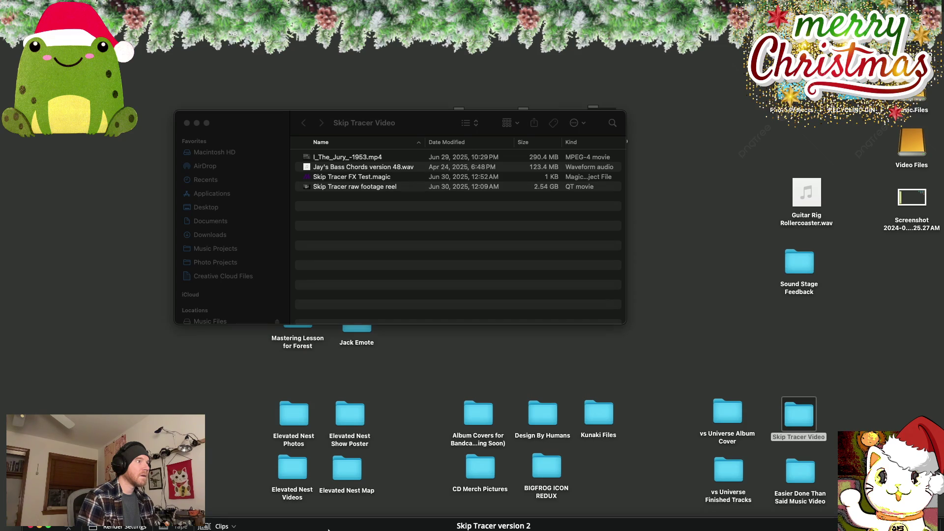
pyautogui.doubleClick(329, 529)
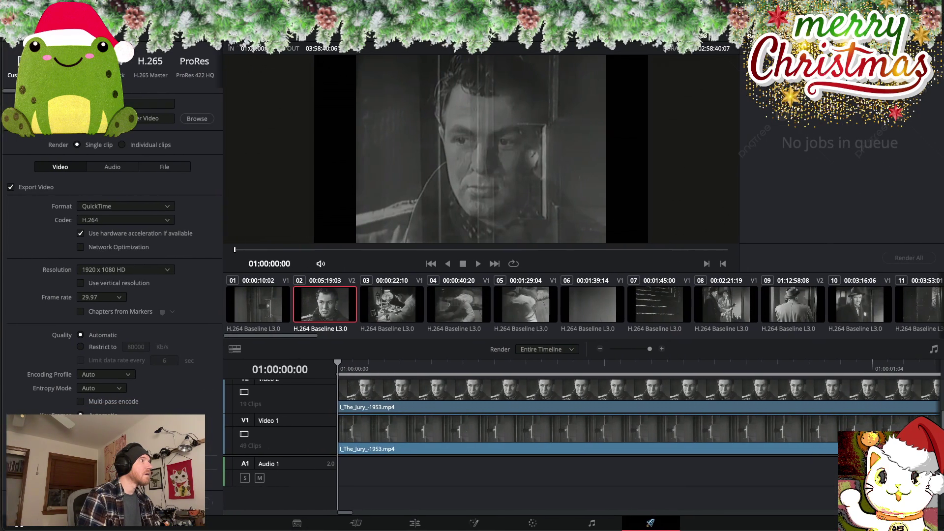
pyautogui.click(147, 103)
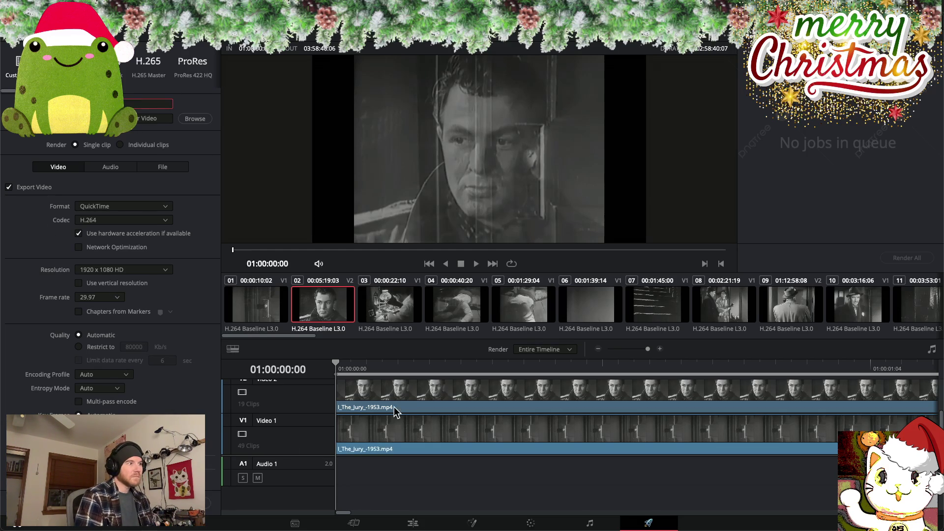
# Scrub the viewer through the montage to preview it, then return to the Edit page
pyautogui.moveTo(336, 364)
pyautogui.mouseDown()
pyautogui.moveTo(579, 364)
pyautogui.moveTo(532, 364)
pyautogui.mouseUp()
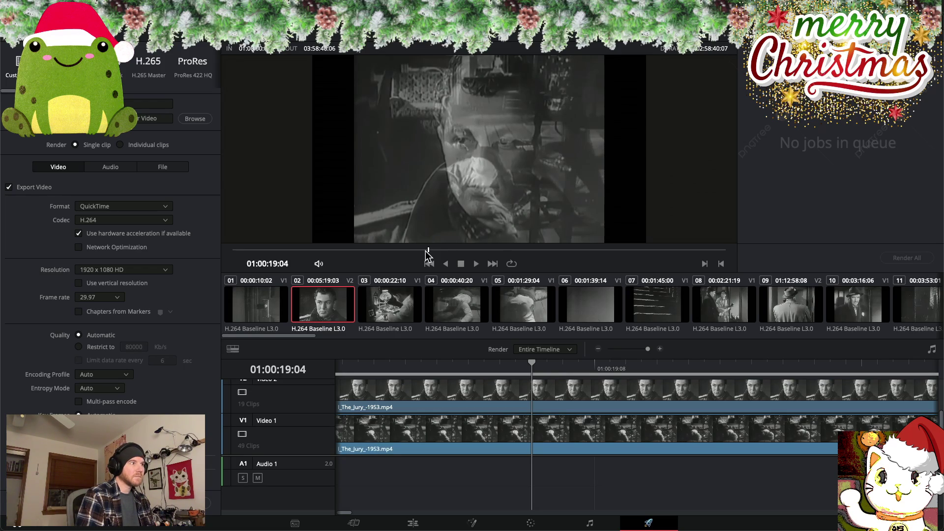
pyautogui.moveTo(428, 249)
pyautogui.mouseDown()
pyautogui.moveTo(749, 258)
pyautogui.moveTo(208, 237)
pyautogui.mouseUp()
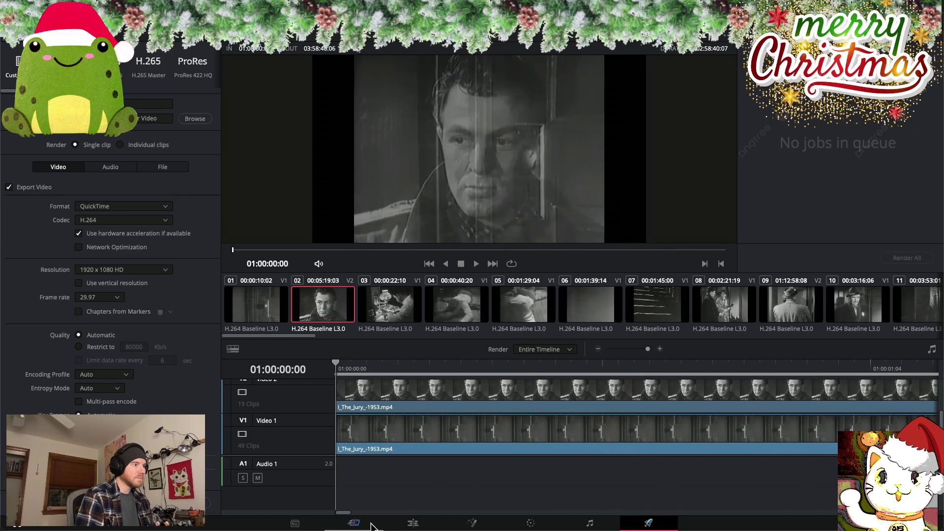
pyautogui.click(413, 524)
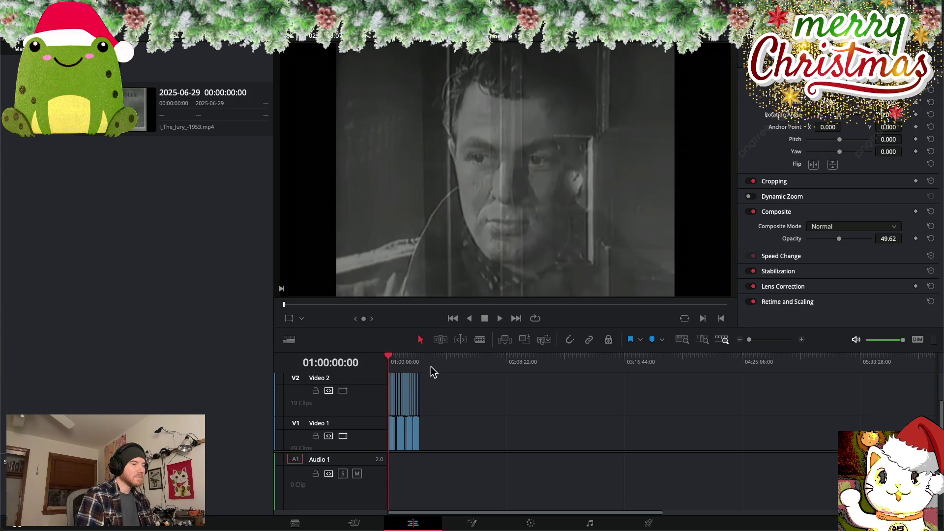
# Add the entire-timeline QuickTime H.264 render to the queue and start Render All
pyautogui.hscroll(5, 521, 392)
pyautogui.hscroll(-5, 518, 388)
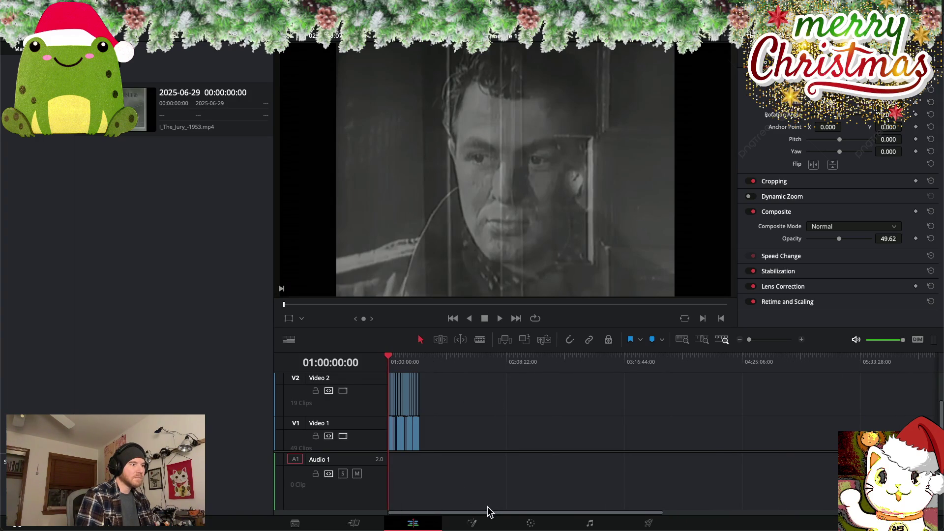
pyautogui.click(647, 523)
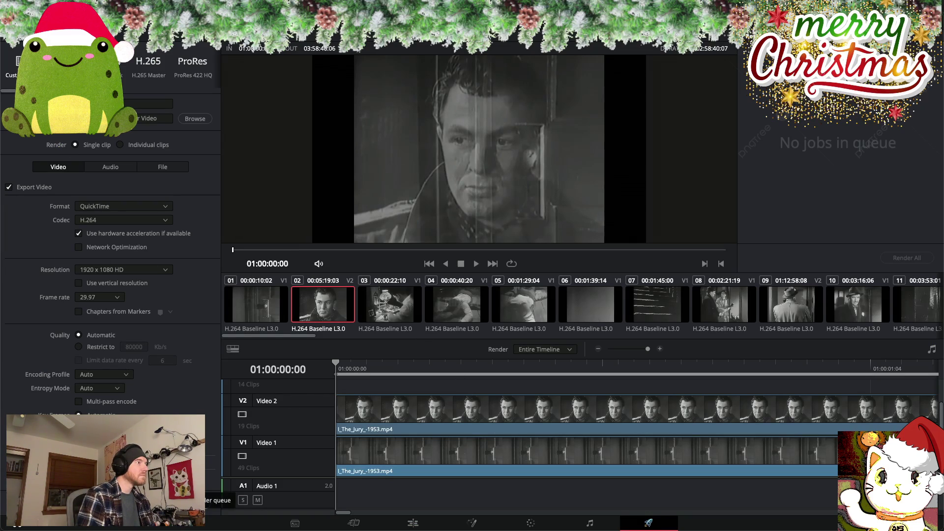
pyautogui.click(167, 497)
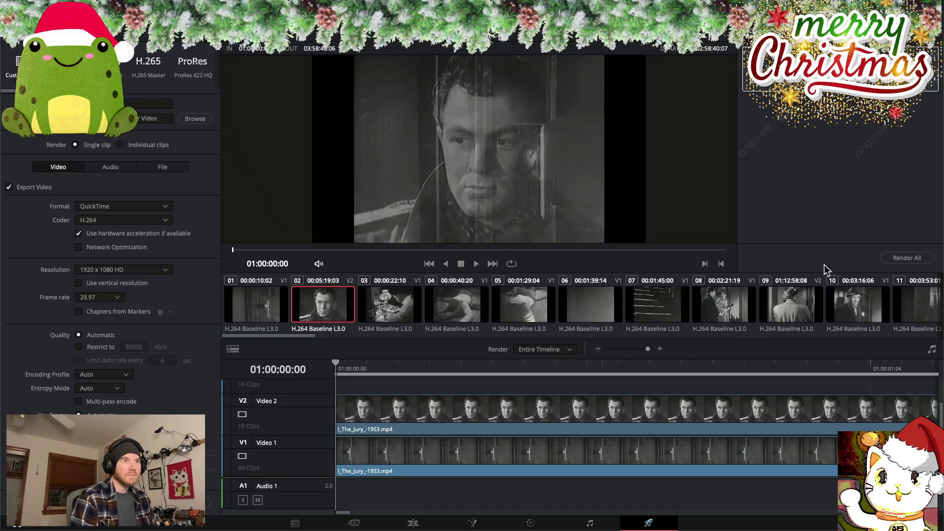
pyautogui.click(902, 259)
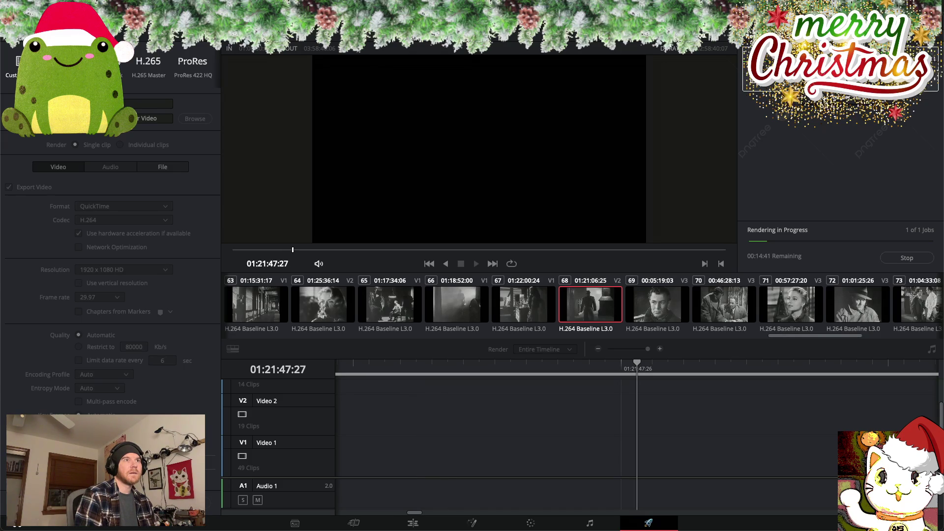
# Stop the running render job partway through
pyautogui.click(906, 258)
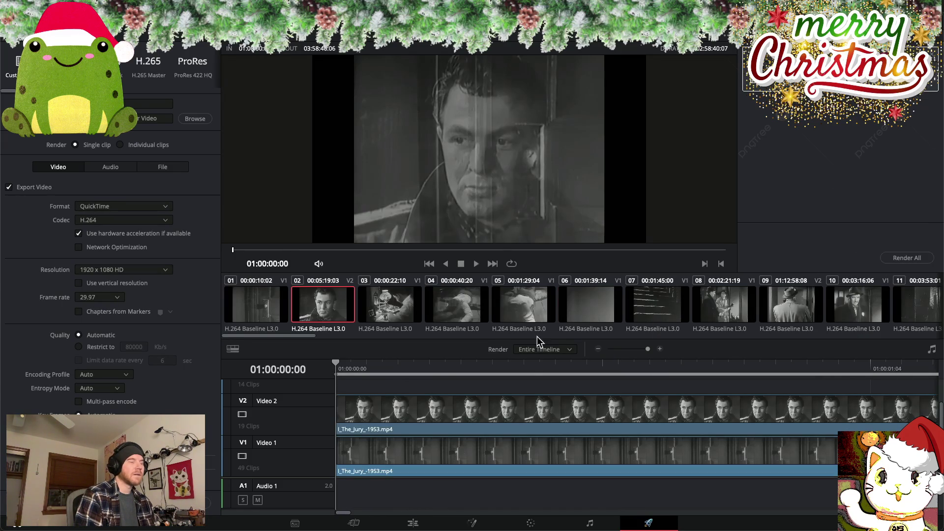
# Back on the Edit page, delete the stray clips on the Video 3 track
pyautogui.click(413, 523)
pyautogui.hscroll(5, 680, 407)
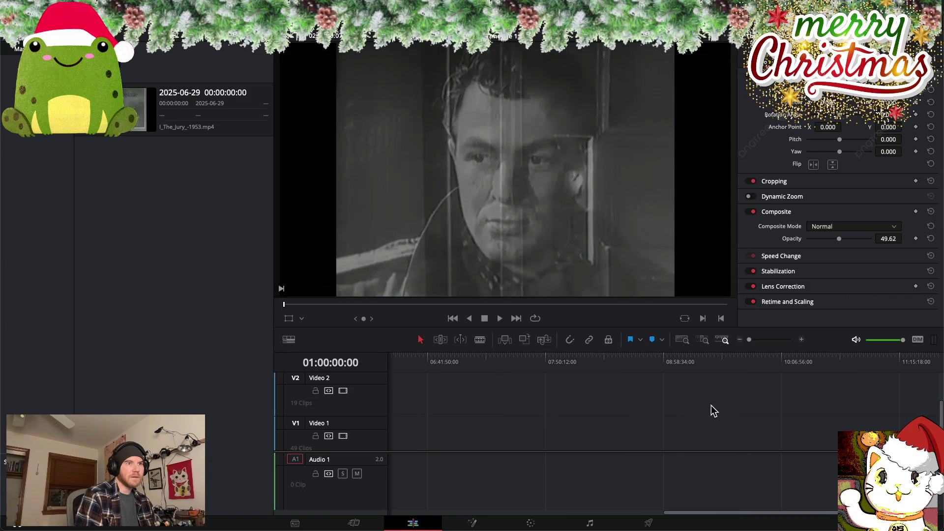
pyautogui.scroll(2, 736, 399)
pyautogui.scroll(-1, 736, 403)
pyautogui.scroll(1, 736, 402)
pyautogui.scroll(-1, 736, 402)
pyautogui.hscroll(-5, 735, 402)
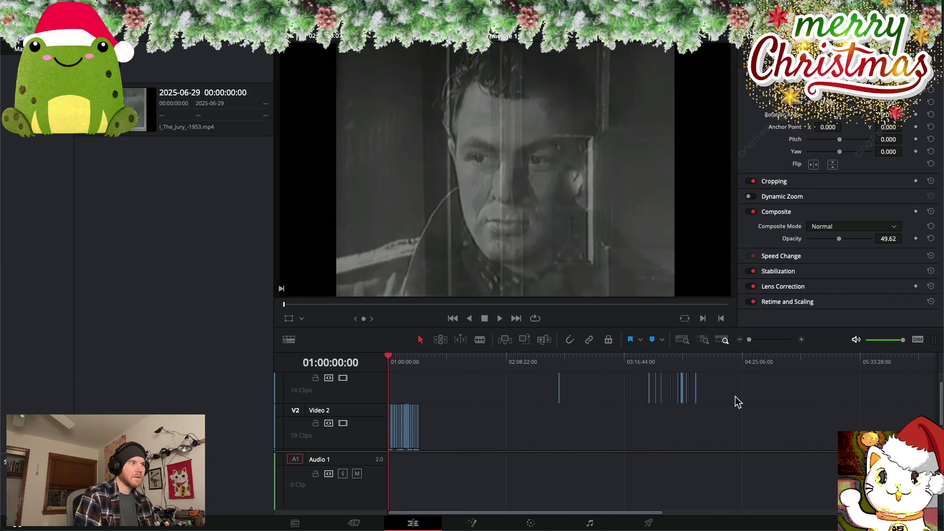
pyautogui.scroll(1, 736, 397)
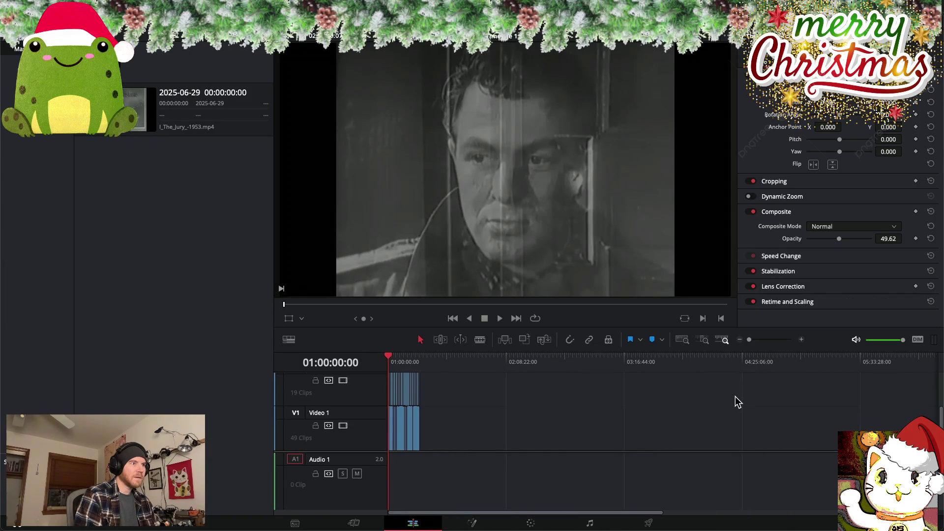
pyautogui.moveTo(790, 392); pyautogui.dragTo(527, 399)
pyautogui.press('Delete')
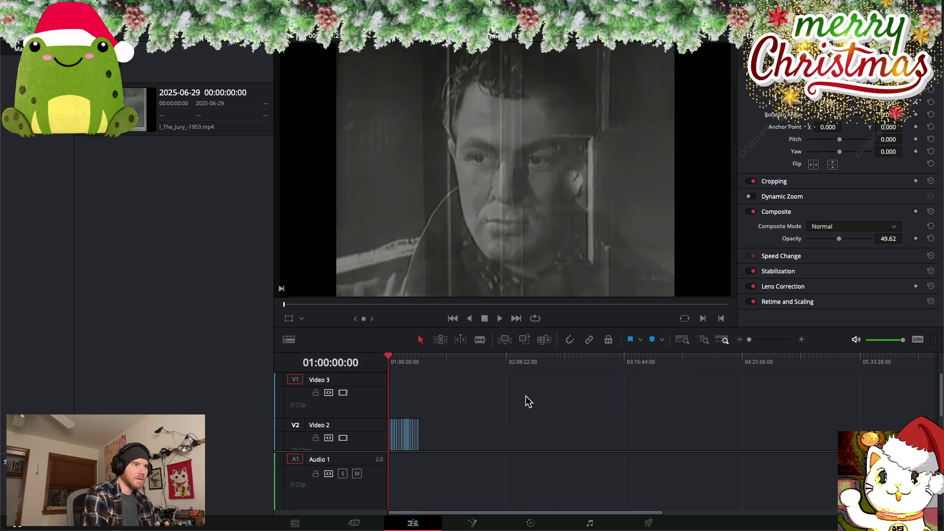
# Scrub the montage, then slip the last Video 1 clip's content by 16 frames
pyautogui.scroll(-1, 524, 401)
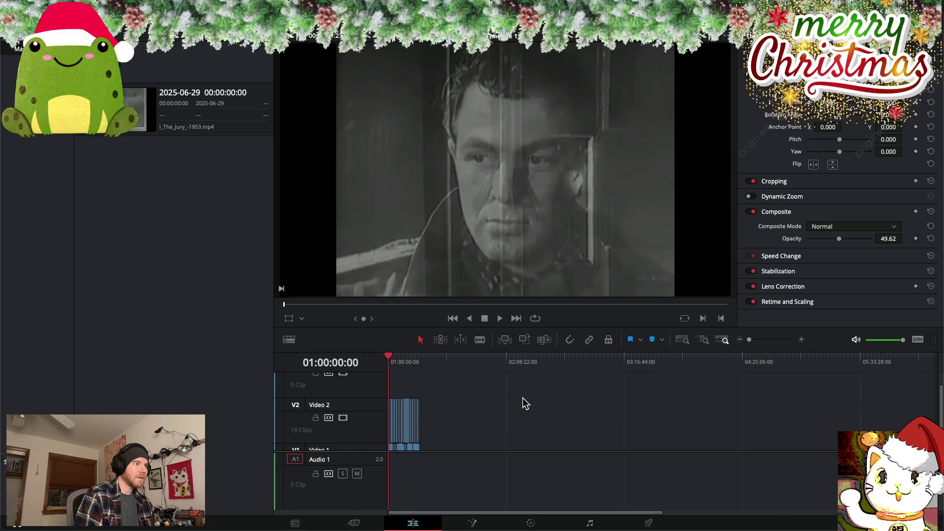
pyautogui.click(418, 359)
pyautogui.moveTo(418, 361); pyautogui.dragTo(401, 359)
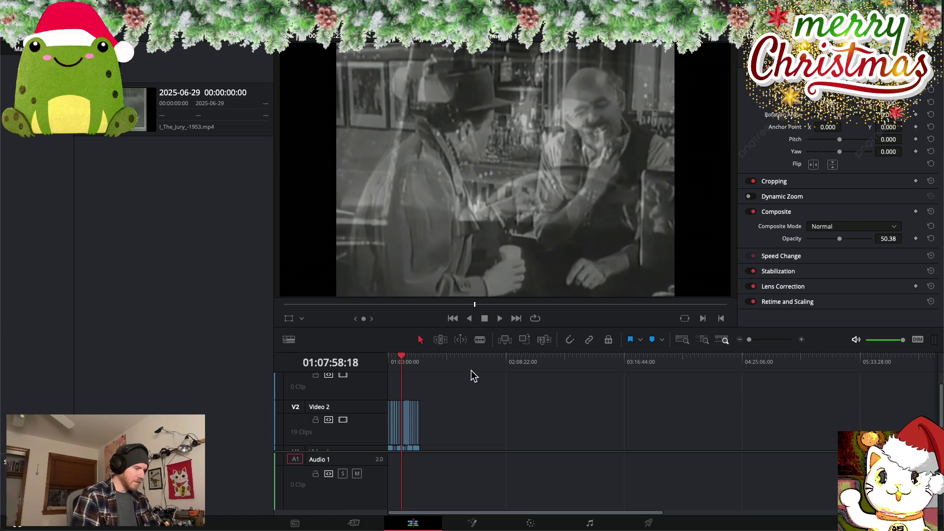
pyautogui.scroll(5, 434, 370)
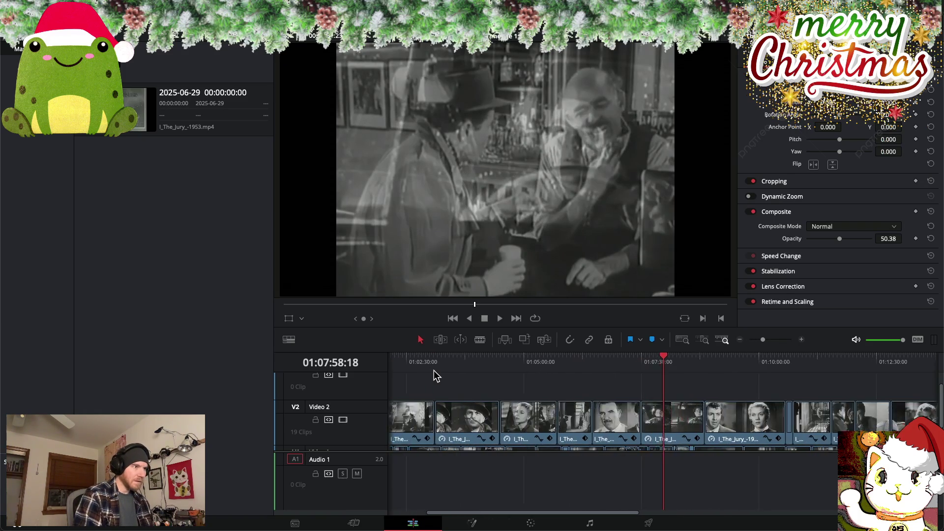
pyautogui.scroll(-1, 604, 388)
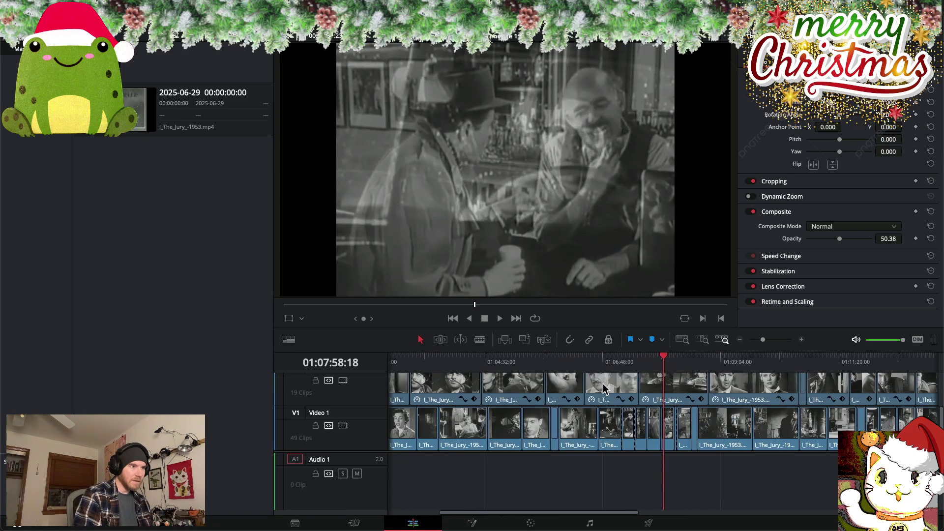
pyautogui.click(662, 357)
pyautogui.moveTo(662, 359)
pyautogui.mouseDown()
pyautogui.moveTo(480, 357)
pyautogui.moveTo(579, 358)
pyautogui.mouseUp()
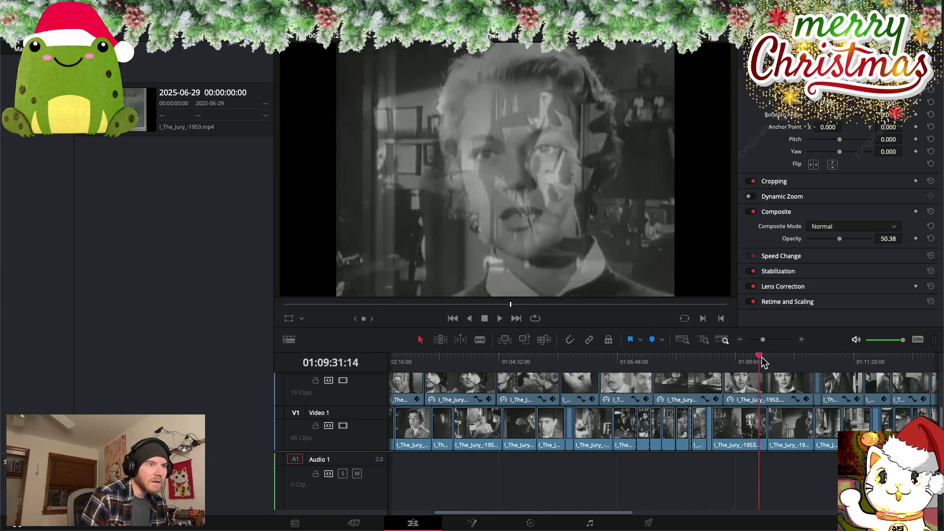
pyautogui.moveTo(579, 358); pyautogui.dragTo(726, 357)
pyautogui.hscroll(10, 692, 383)
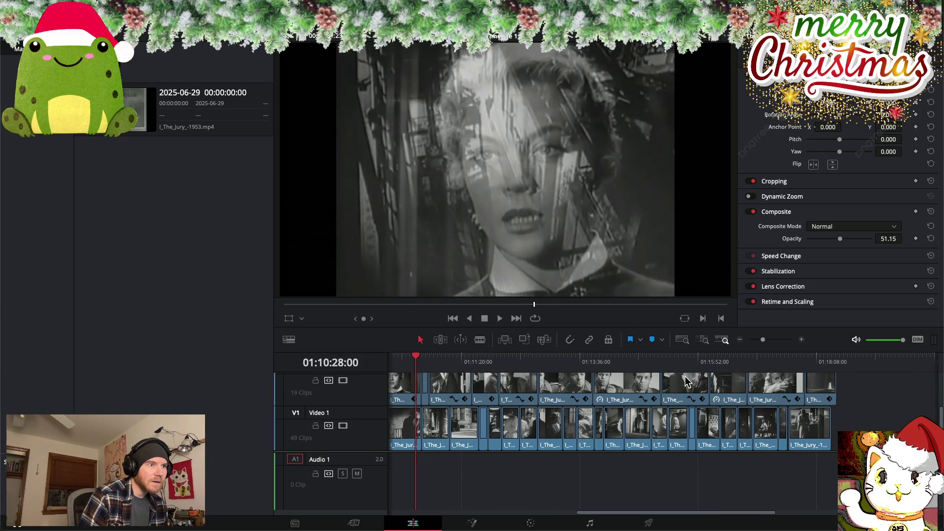
pyautogui.click(806, 433)
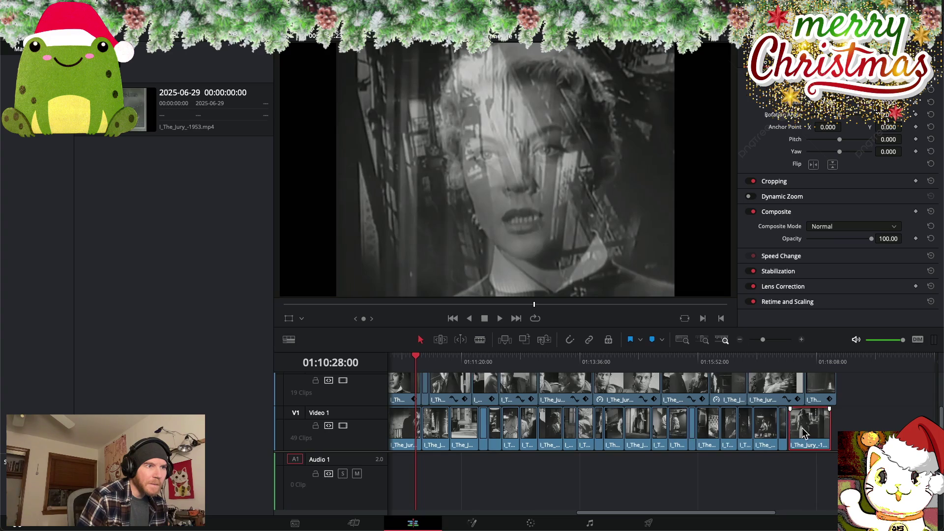
pyautogui.moveTo(801, 432); pyautogui.dragTo(803, 434)
# Preview around 01:10 and slip one Video 2 overlay's content about one second
pyautogui.click(414, 357)
pyautogui.moveTo(414, 361); pyautogui.dragTo(818, 389)
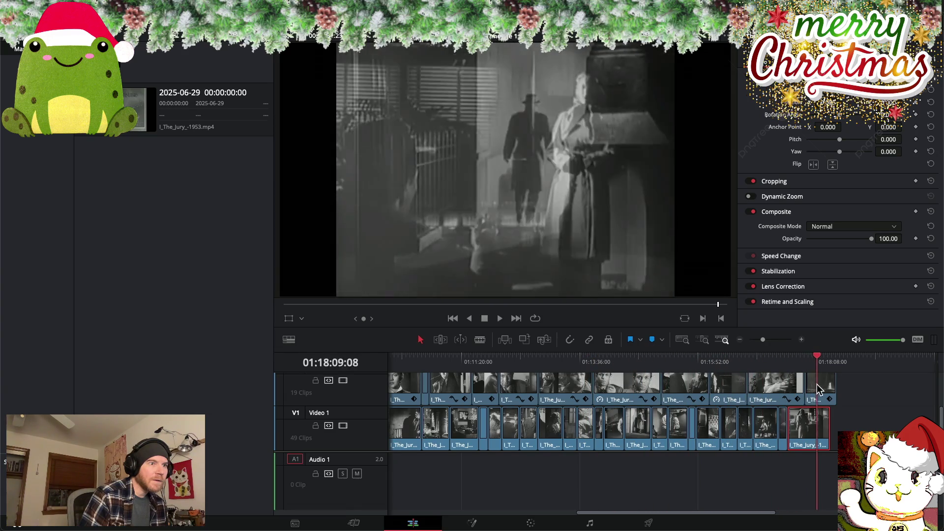
pyautogui.moveTo(818, 388); pyautogui.dragTo(411, 385)
pyautogui.hscroll(-10, 415, 385)
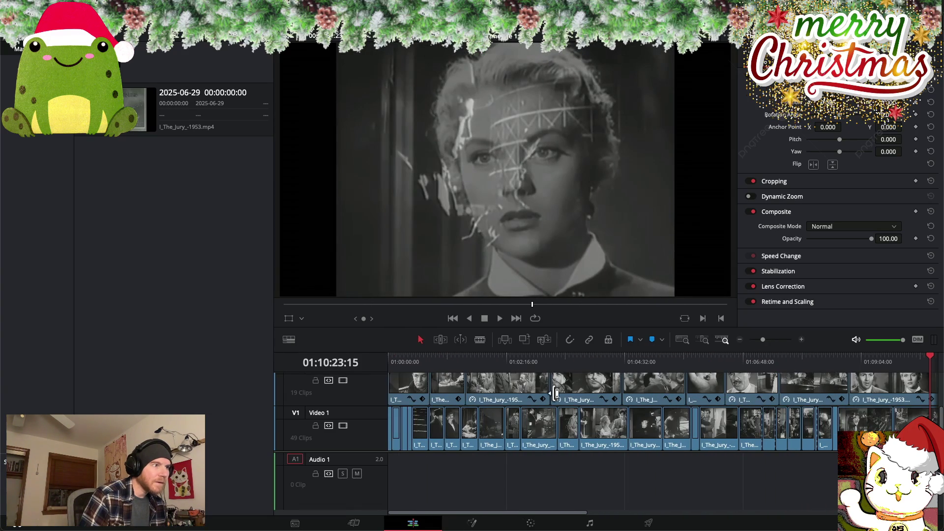
pyautogui.click(565, 391)
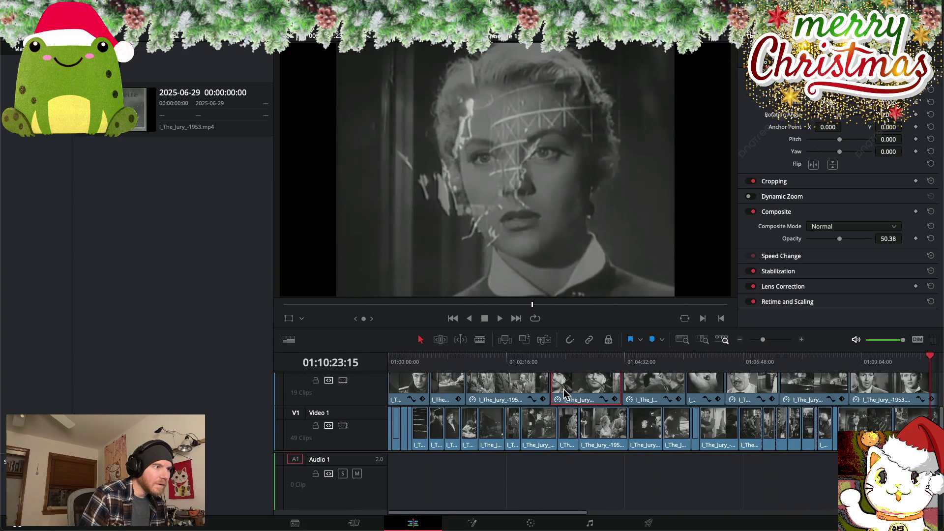
pyautogui.moveTo(564, 388); pyautogui.dragTo(565, 394)
# Select several Video 2 overlay clips together with Ctrl+Alt+Y
pyautogui.hscroll(5, 516, 394)
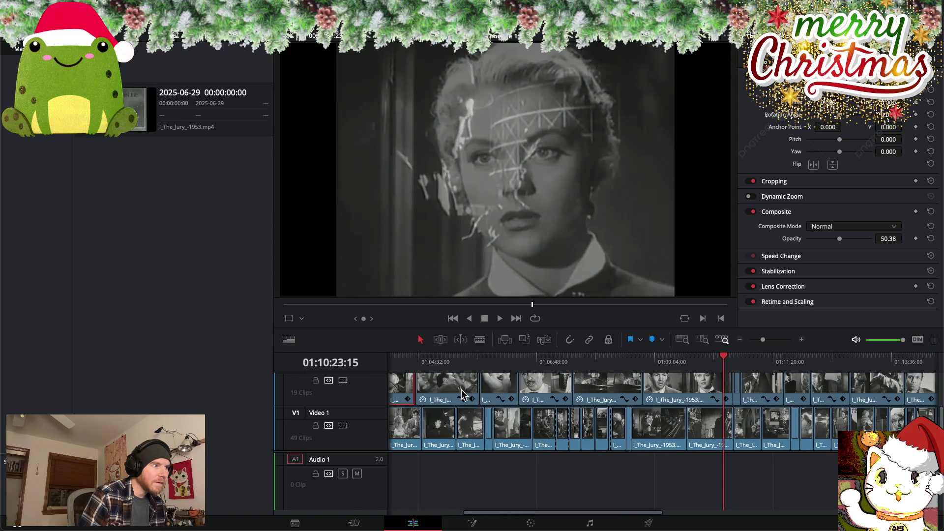
pyautogui.hscroll(5, 465, 394)
pyautogui.hscroll(5, 465, 393)
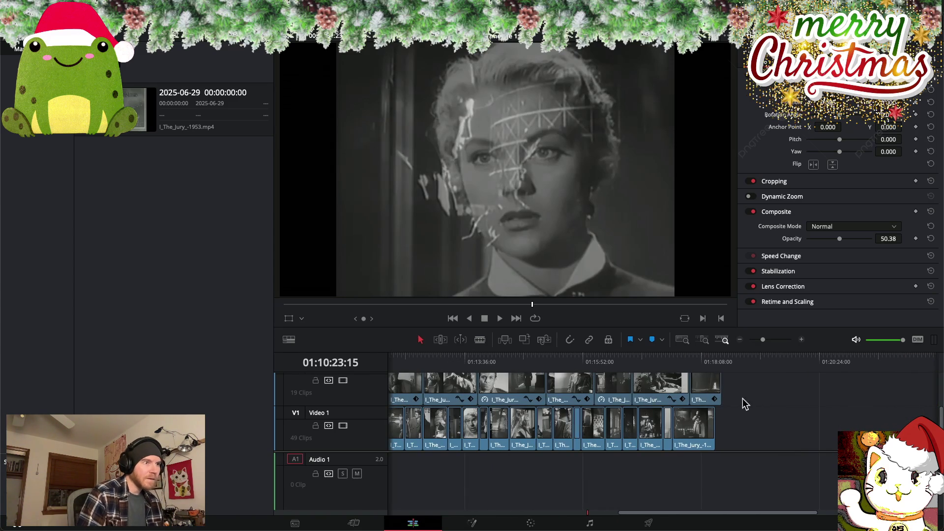
pyautogui.hotkey('ctrl', 'alt', 'y')
pyautogui.hscroll(-4, 701, 397)
# Drag the selected Video 2 overlays +03:11 later, then deselect and check the montage end
pyautogui.hscroll(-3, 591, 396)
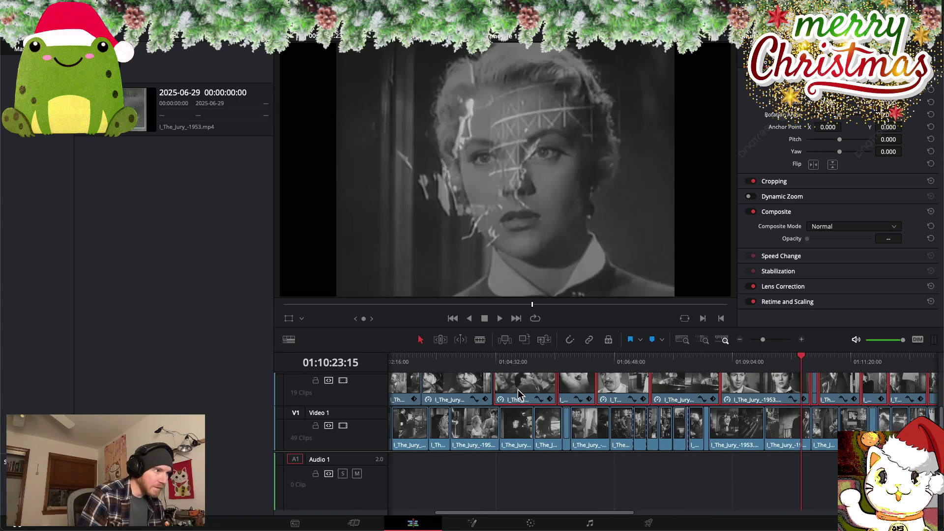
pyautogui.moveTo(521, 394); pyautogui.dragTo(524, 393)
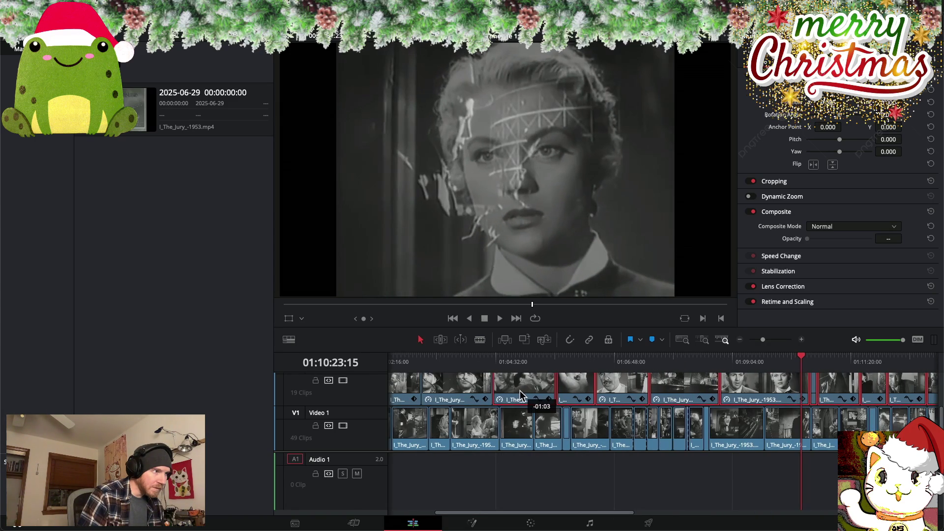
pyautogui.hscroll(4, 559, 407)
pyautogui.hscroll(2, 559, 408)
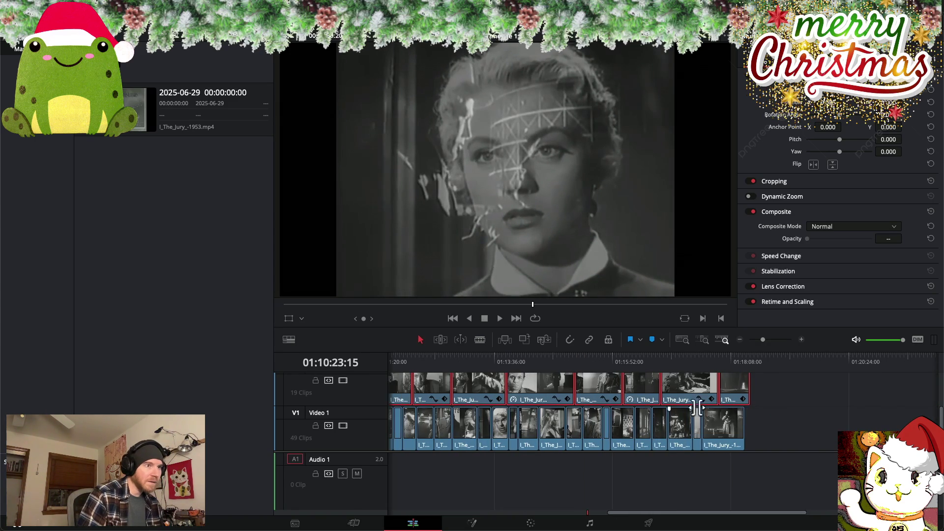
pyautogui.click(753, 398)
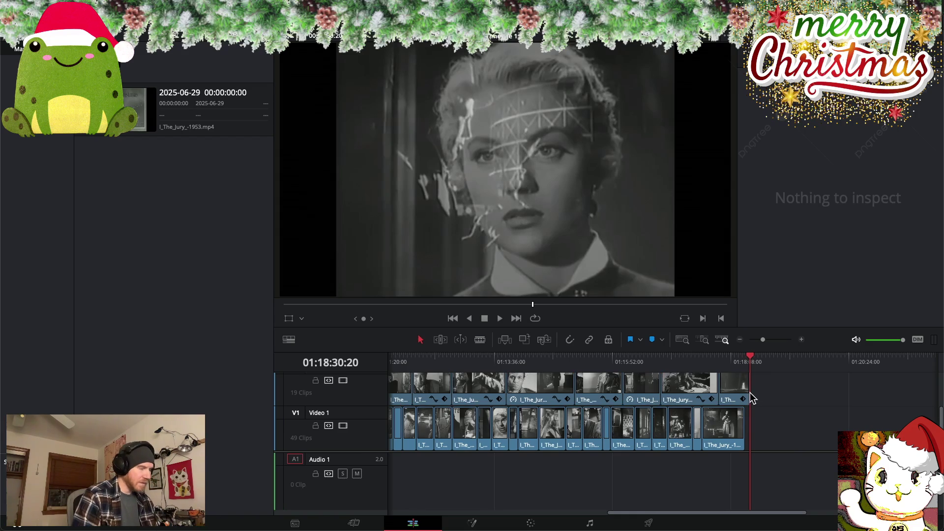
pyautogui.scroll(-3, 752, 397)
pyautogui.scroll(-2, 655, 408)
pyautogui.scroll(3, 648, 401)
pyautogui.scroll(-3, 648, 402)
pyautogui.scroll(4, 649, 405)
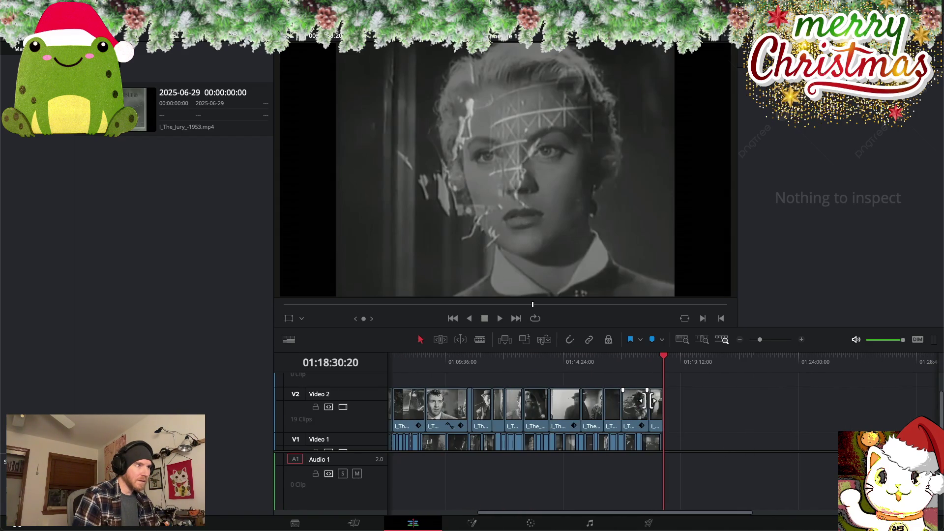
pyautogui.scroll(-2, 648, 401)
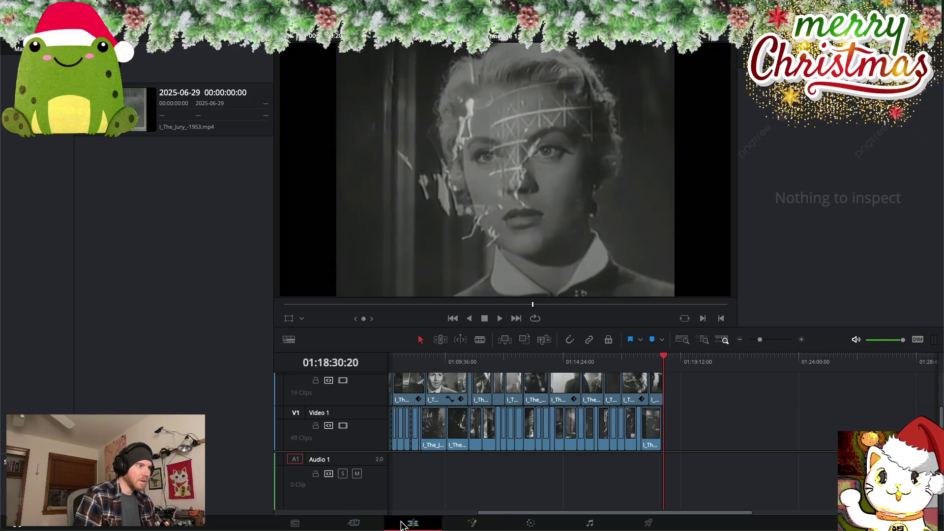
# Replace the existing export, start Render All, then stop the render partway through
pyautogui.click(648, 523)
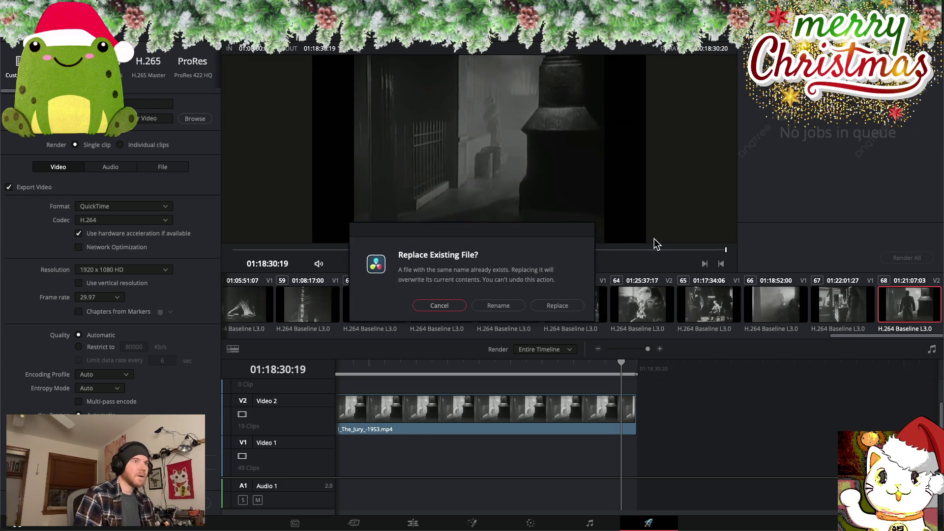
pyautogui.click(553, 305)
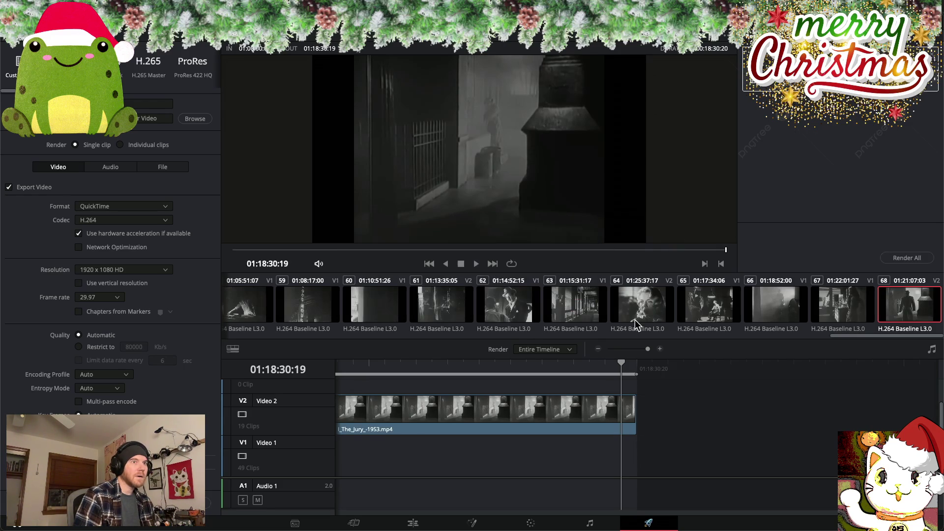
pyautogui.click(907, 257)
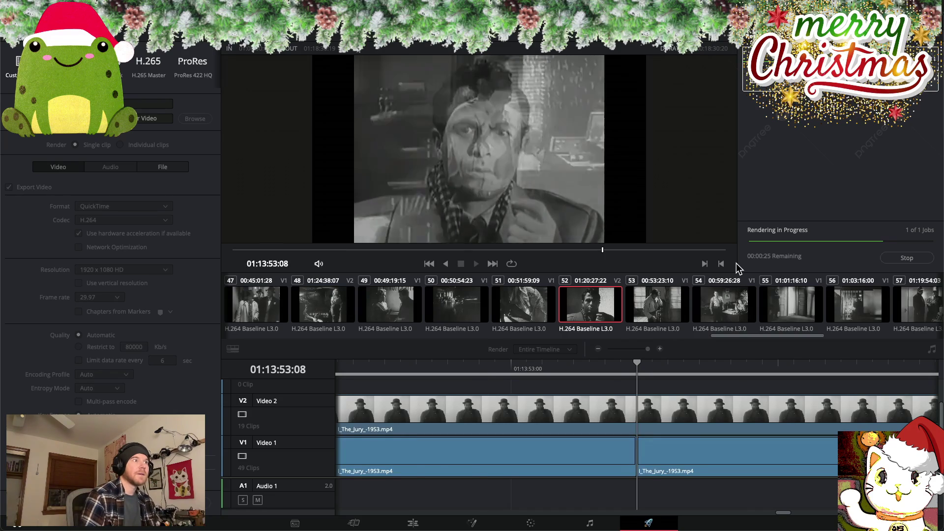
pyautogui.click(907, 258)
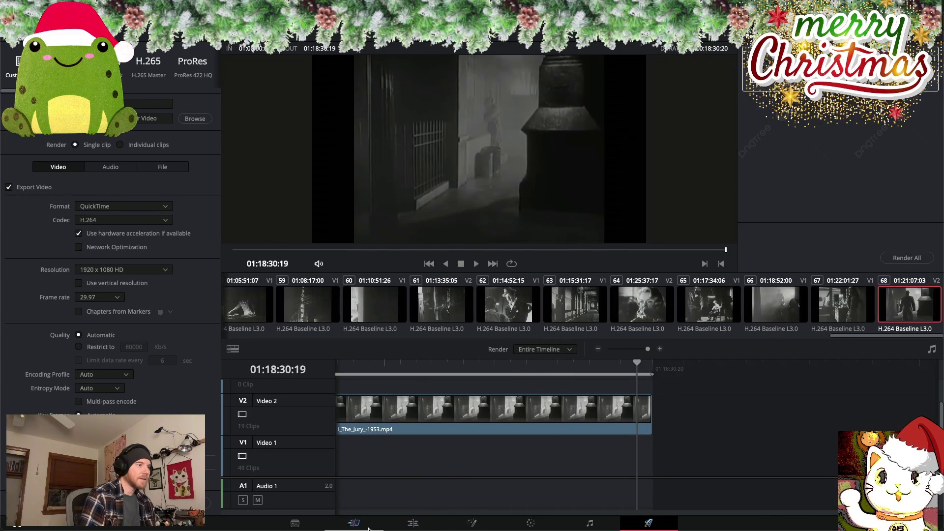
# On the Edit page, scrub through the montage to review the semi-transparent Video 2 overlays
pyautogui.click(413, 524)
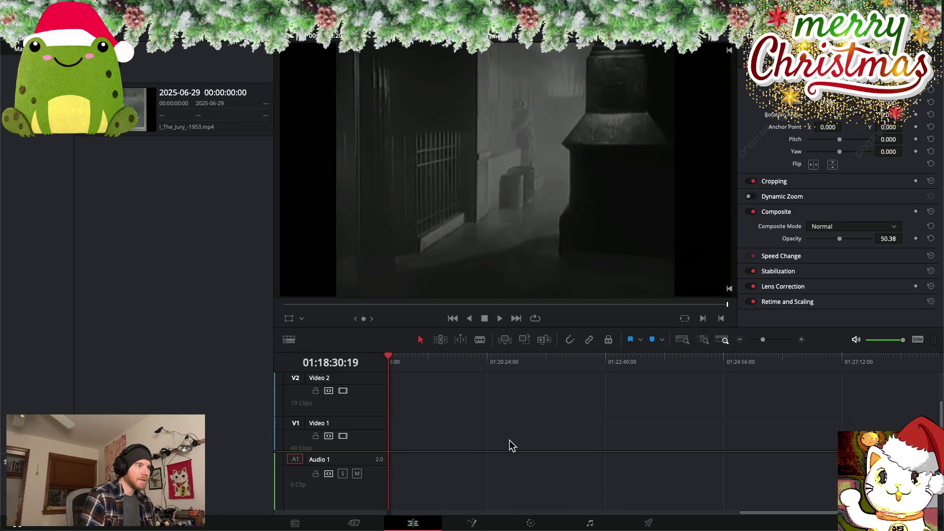
pyautogui.hscroll(-5, 468, 457)
pyautogui.hscroll(-5, 467, 450)
pyautogui.hscroll(-2, 467, 442)
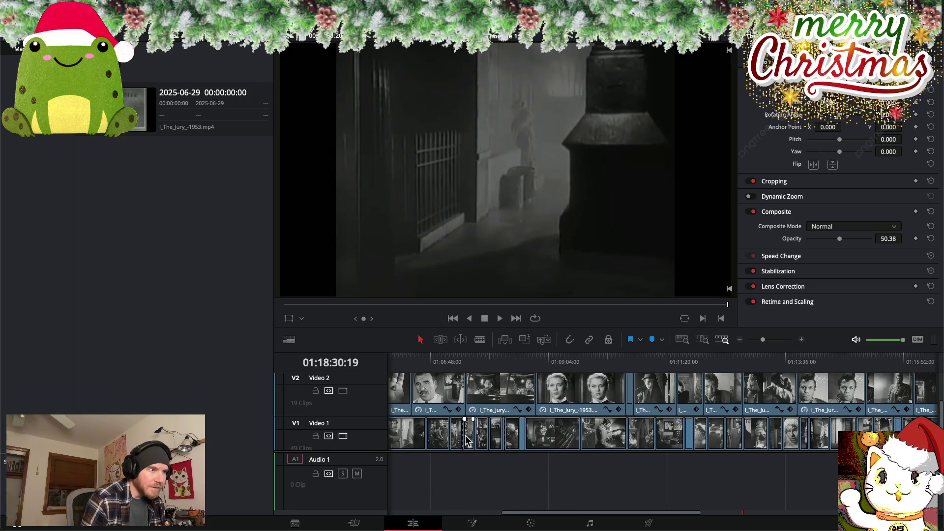
pyautogui.moveTo(612, 361); pyautogui.dragTo(657, 355)
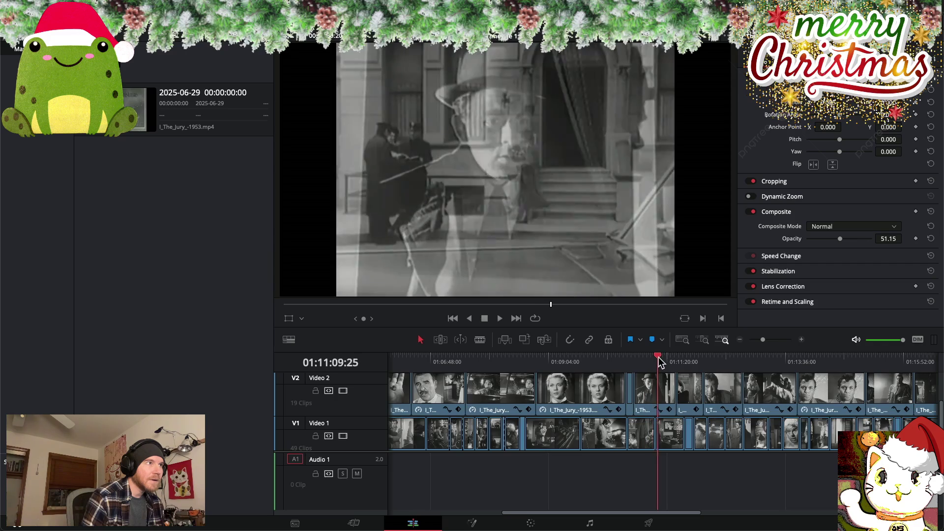
pyautogui.moveTo(658, 361)
pyautogui.mouseDown()
pyautogui.moveTo(726, 368)
pyautogui.moveTo(392, 366)
pyautogui.moveTo(605, 366)
pyautogui.moveTo(728, 380)
pyautogui.moveTo(718, 383)
pyautogui.mouseUp()
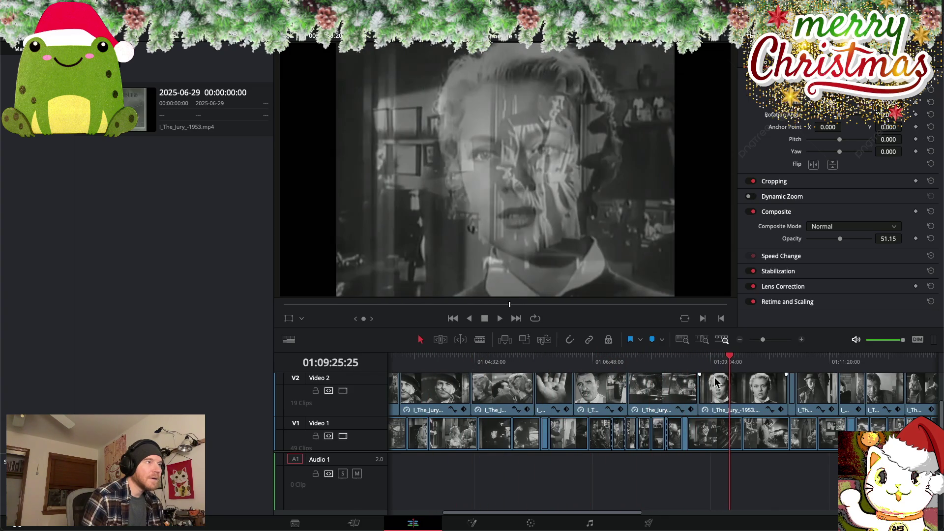
pyautogui.hscroll(5, 667, 384)
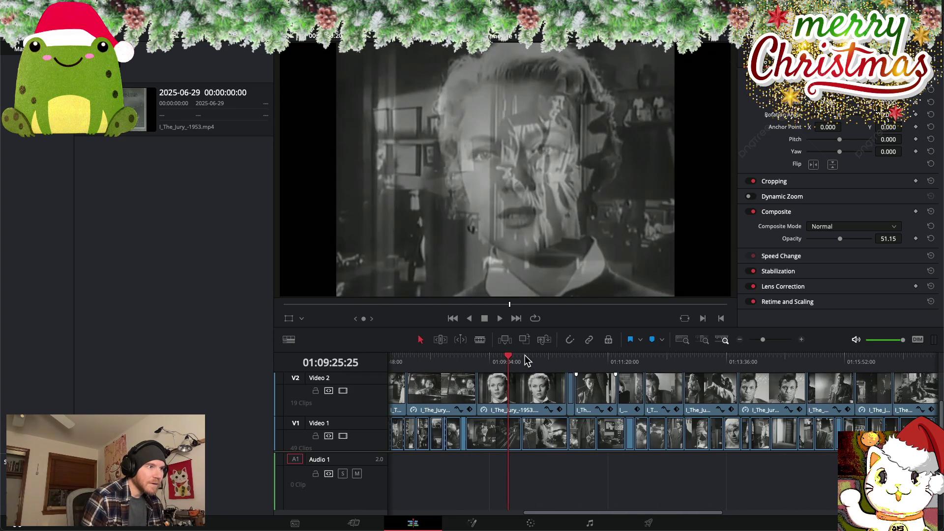
pyautogui.moveTo(508, 358)
pyautogui.mouseDown()
pyautogui.moveTo(727, 363)
pyautogui.moveTo(423, 363)
pyautogui.moveTo(493, 363)
pyautogui.mouseUp()
# Zoom into the timeline and shift the cut between two Video 2 clips later
pyautogui.scroll(3, 483, 391)
pyautogui.scroll(1, 482, 392)
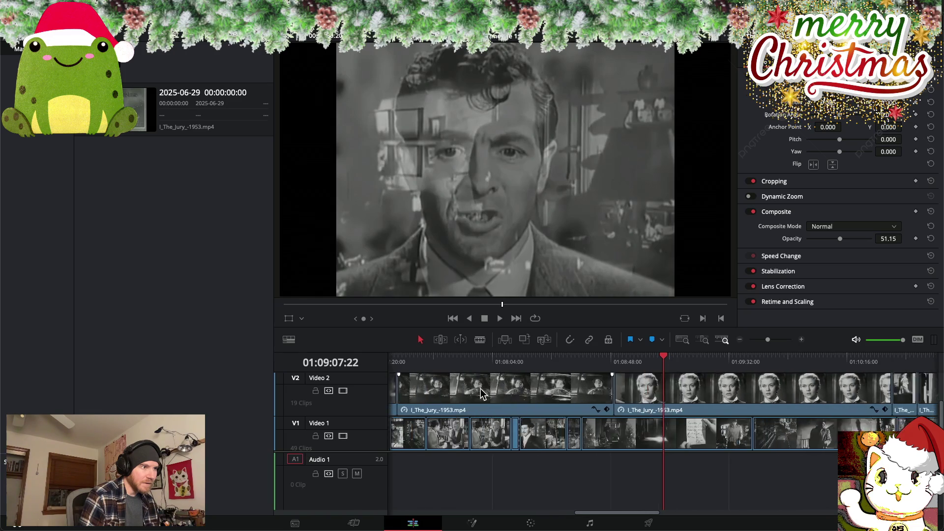
pyautogui.hscroll(5, 612, 393)
pyautogui.hscroll(5, 614, 394)
pyautogui.hscroll(5, 615, 396)
pyautogui.hscroll(5, 617, 396)
pyautogui.hscroll(-5, 618, 397)
pyautogui.hscroll(-5, 625, 397)
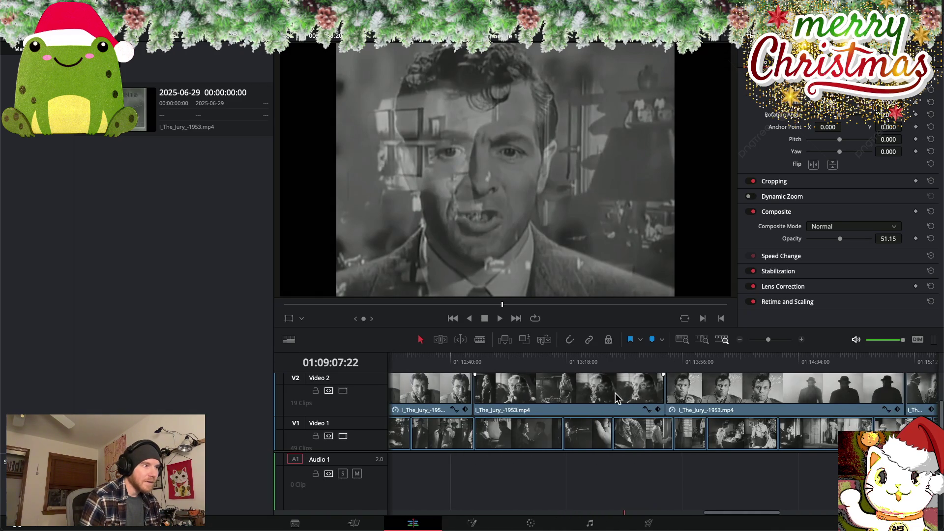
pyautogui.hscroll(-3, 632, 397)
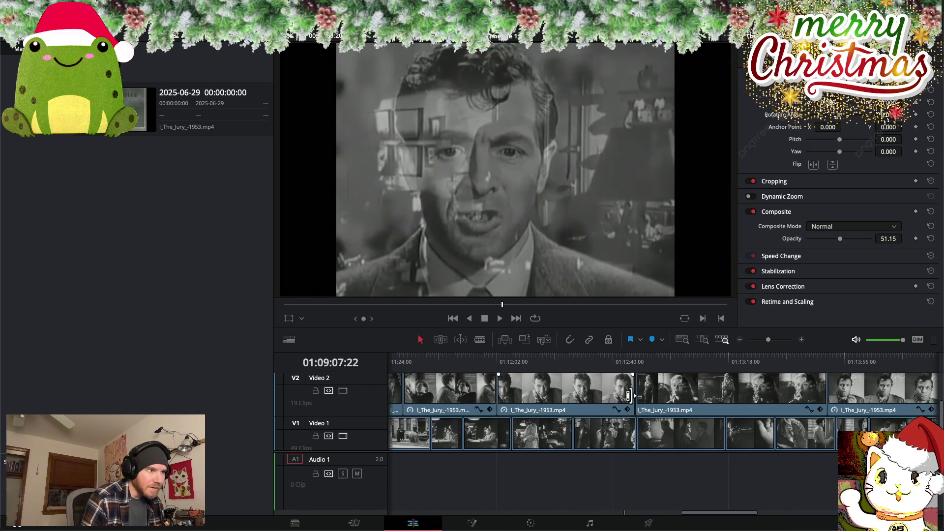
pyautogui.moveTo(630, 395); pyautogui.dragTo(601, 394)
# Trim the next two Video 2 cut points nine frames later each
pyautogui.hscroll(5, 632, 398)
pyautogui.hscroll(5, 633, 401)
pyautogui.hscroll(3, 627, 398)
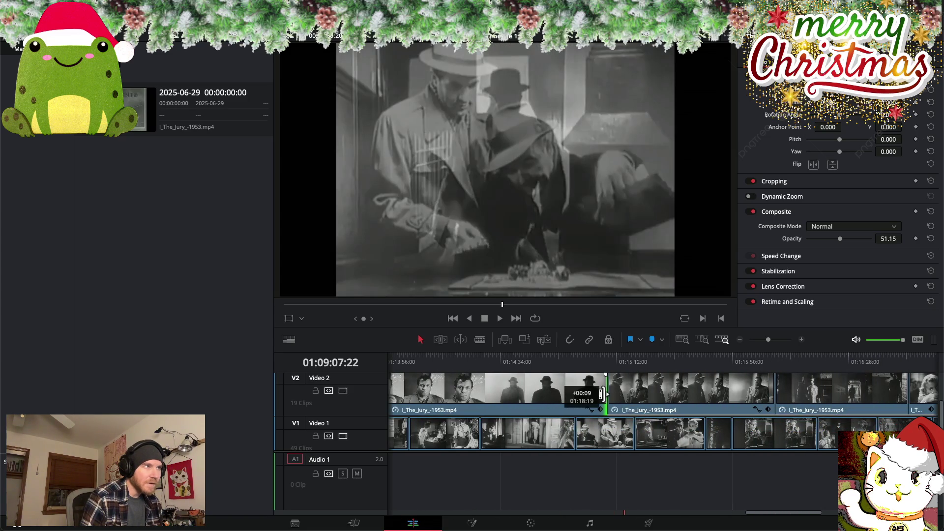
pyautogui.hscroll(6, 602, 396)
pyautogui.hscroll(12, 605, 399)
pyautogui.hscroll(-7, 605, 398)
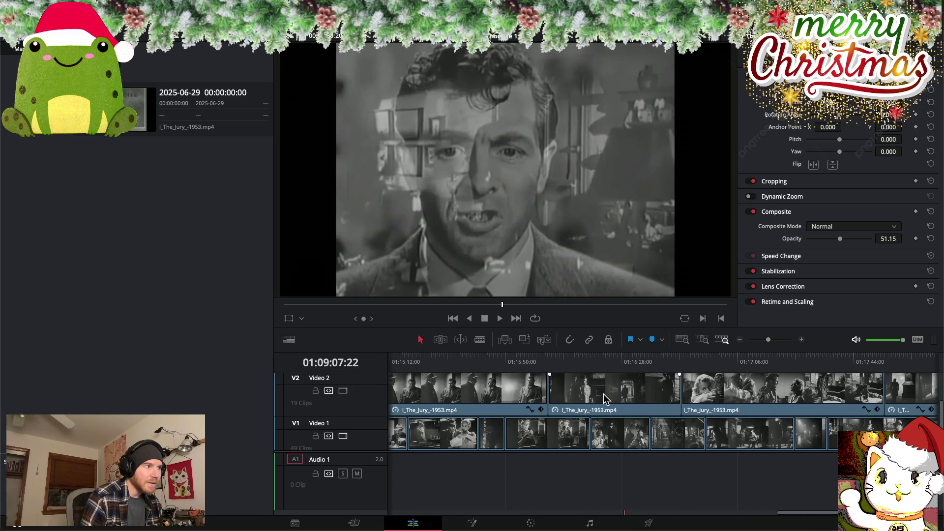
pyautogui.hscroll(-15, 605, 399)
pyautogui.hscroll(-15, 605, 399)
pyautogui.hscroll(-15, 605, 398)
pyautogui.hscroll(-15, 605, 399)
pyautogui.hscroll(-5, 607, 399)
pyautogui.hscroll(-5, 614, 398)
pyautogui.hscroll(-5, 625, 398)
pyautogui.hscroll(-5, 636, 399)
pyautogui.click(659, 391)
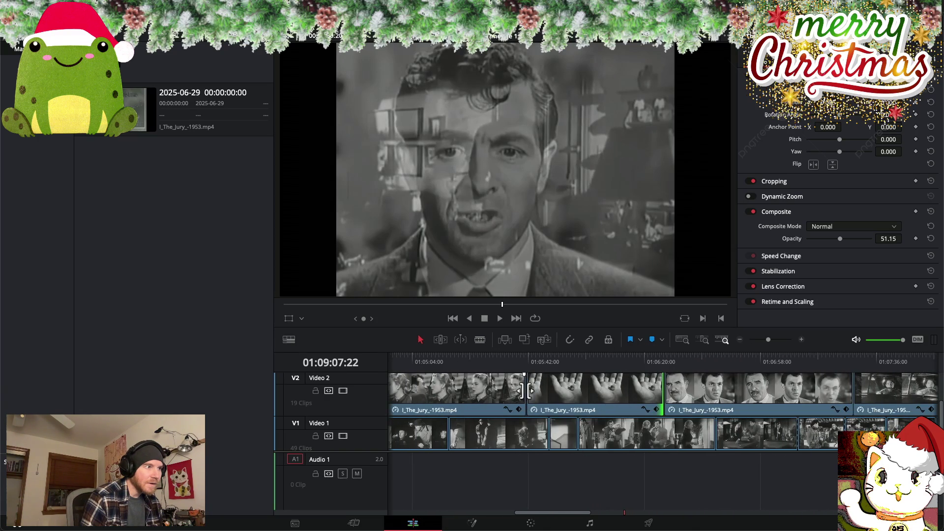
pyautogui.moveTo(529, 391); pyautogui.dragTo(527, 391)
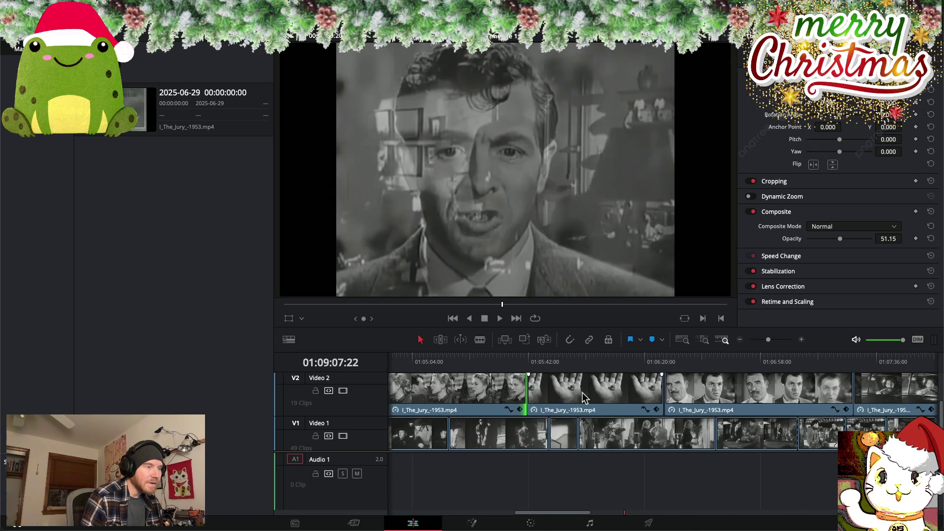
pyautogui.moveTo(659, 391); pyautogui.dragTo(659, 391)
# Scroll along the timeline and move the playhead later in the montage
pyautogui.hscroll(-15, 546, 409)
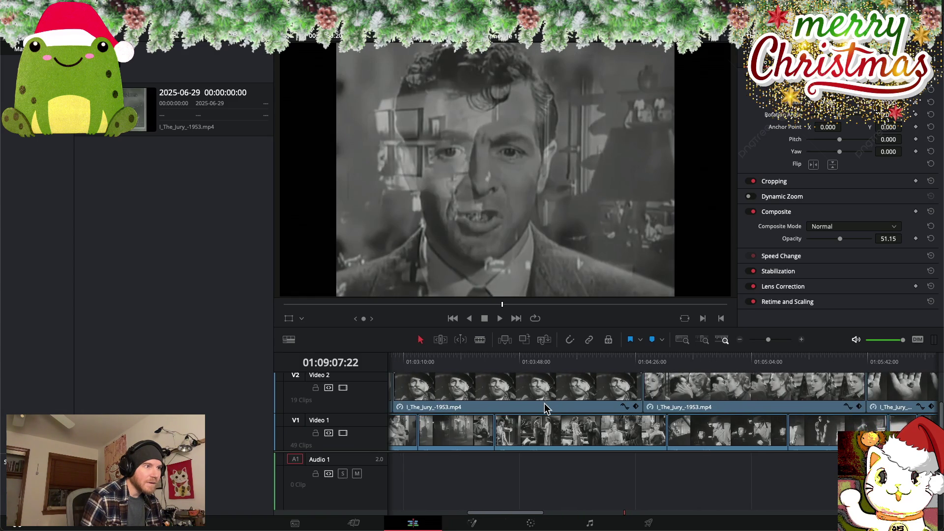
pyautogui.hscroll(3, 546, 408)
pyautogui.hscroll(3, 546, 408)
pyautogui.hscroll(2, 546, 408)
pyautogui.hscroll(10, 546, 408)
pyautogui.hscroll(10, 546, 408)
pyautogui.hscroll(10, 546, 409)
pyautogui.hscroll(10, 546, 408)
pyautogui.hscroll(7, 545, 409)
pyautogui.hscroll(7, 546, 409)
pyautogui.hscroll(7, 546, 408)
pyautogui.hscroll(7, 545, 408)
pyautogui.hscroll(7, 546, 409)
pyautogui.hscroll(7, 546, 408)
pyautogui.hscroll(7, 546, 408)
pyautogui.hscroll(7, 545, 409)
pyautogui.hscroll(5, 546, 408)
pyautogui.hscroll(5, 545, 408)
pyautogui.hscroll(5, 546, 408)
pyautogui.hscroll(5, 546, 408)
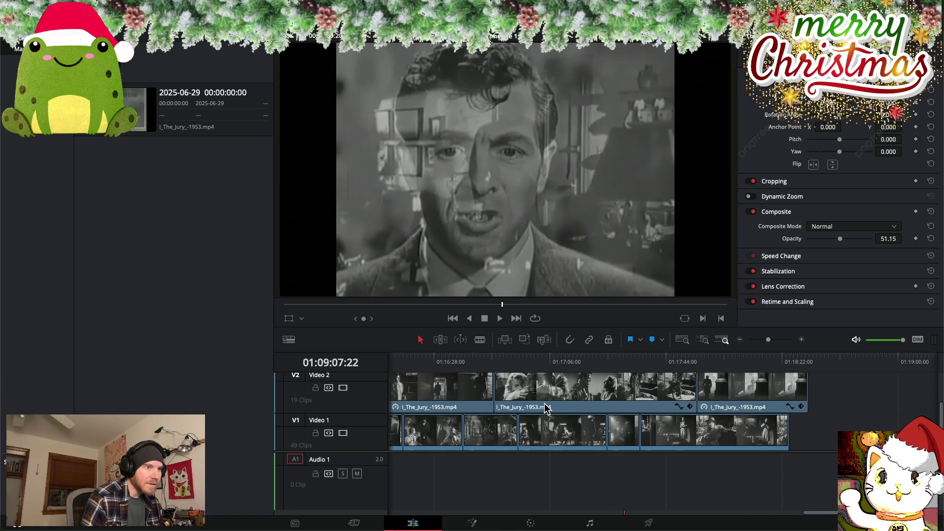
pyautogui.hscroll(-9, 546, 409)
pyautogui.hscroll(-9, 546, 409)
pyautogui.hscroll(-9, 545, 408)
pyautogui.hscroll(-9, 546, 409)
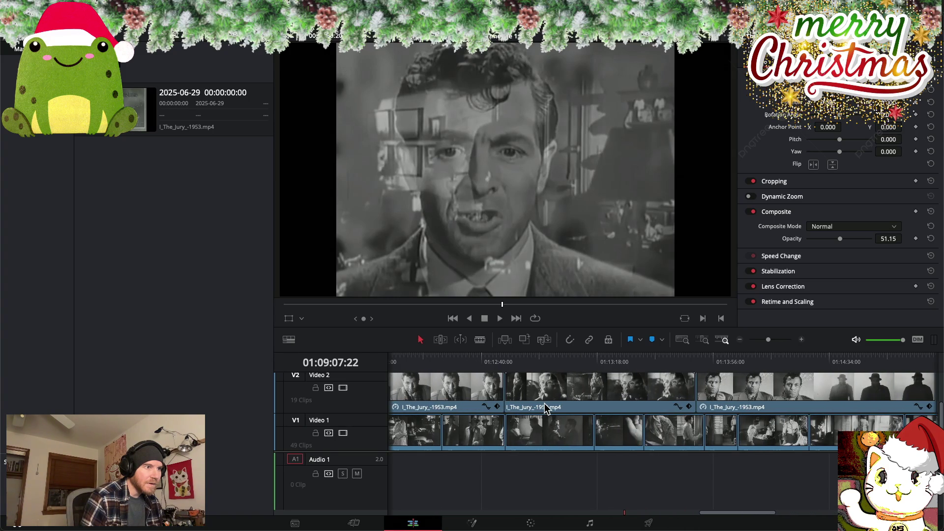
pyautogui.hscroll(2, 546, 409)
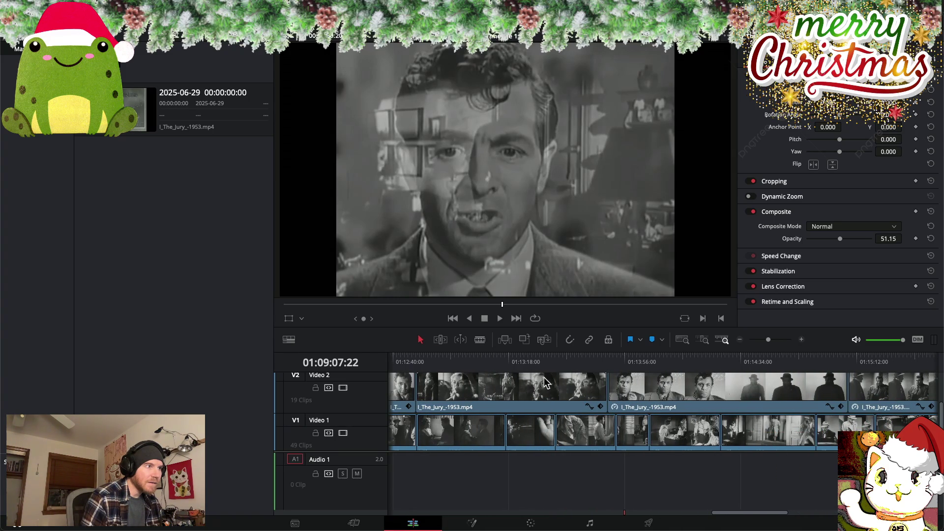
pyautogui.click(502, 361)
# Select several Video 2 overlay clips together with Ctrl+Alt+Y
pyautogui.scroll(-3, 448, 374)
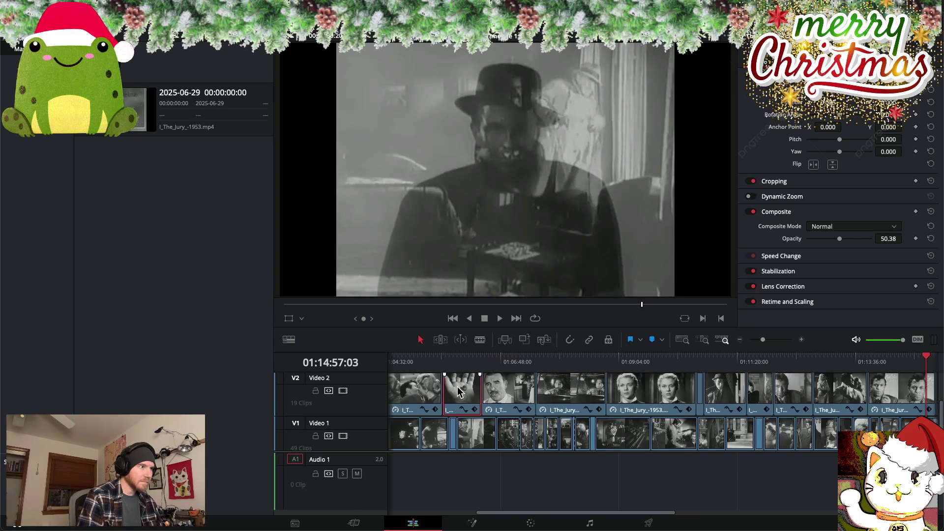
pyautogui.hscroll(2, 458, 391)
pyautogui.hscroll(13, 463, 391)
pyautogui.hscroll(-3, 475, 390)
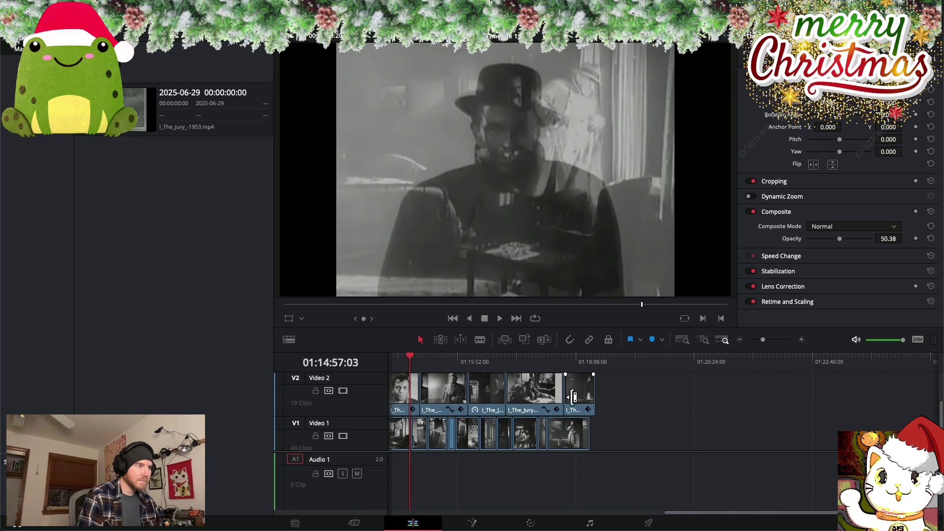
pyautogui.hotkey('ctrl', 'alt', 'y')
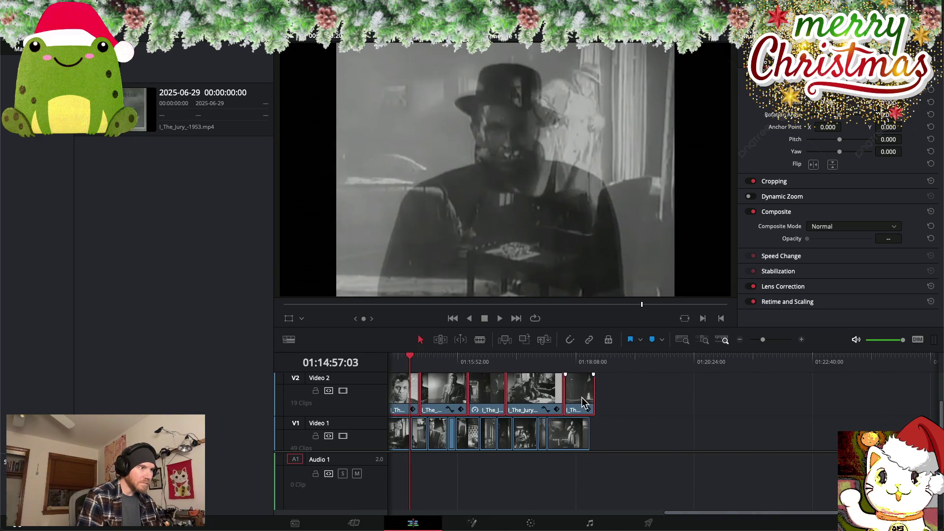
pyautogui.hscroll(-12, 582, 398)
pyautogui.hscroll(-3, 583, 397)
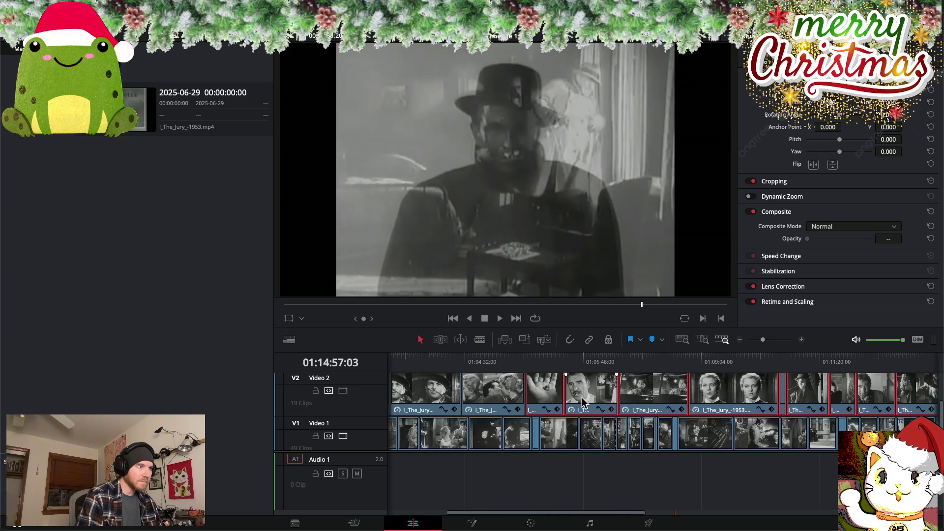
pyautogui.hscroll(2, 539, 398)
pyautogui.hscroll(2, 539, 397)
pyautogui.hscroll(2, 540, 397)
pyautogui.hscroll(2, 540, 397)
pyautogui.hscroll(-3, 539, 398)
pyautogui.hscroll(-2, 546, 396)
pyautogui.hscroll(-3, 556, 395)
pyautogui.hscroll(-2, 568, 393)
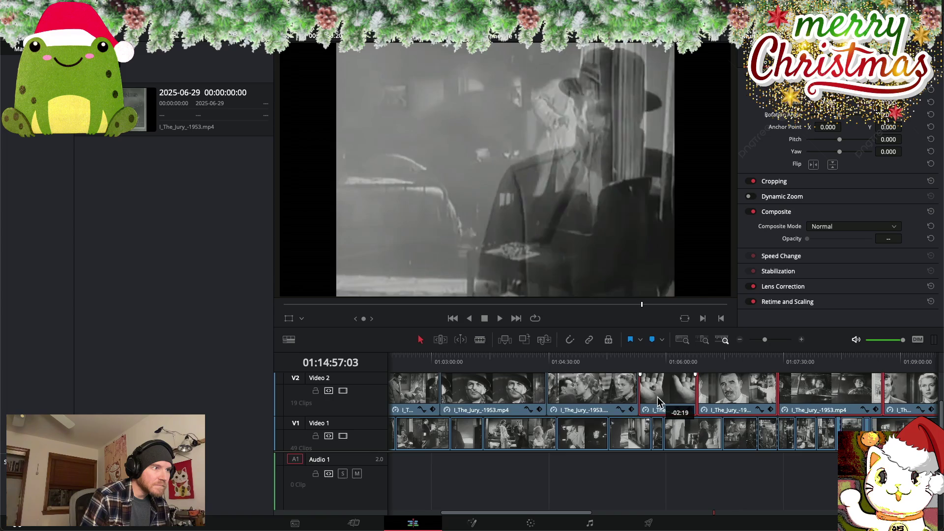
# Slide one Video 2 overlay about 22 frames earlier and park the playhead at the montage end
pyautogui.moveTo(662, 401); pyautogui.dragTo(661, 401)
pyautogui.moveTo(683, 366)
pyautogui.mouseDown()
pyautogui.moveTo(623, 355)
pyautogui.moveTo(659, 357)
pyautogui.mouseUp()
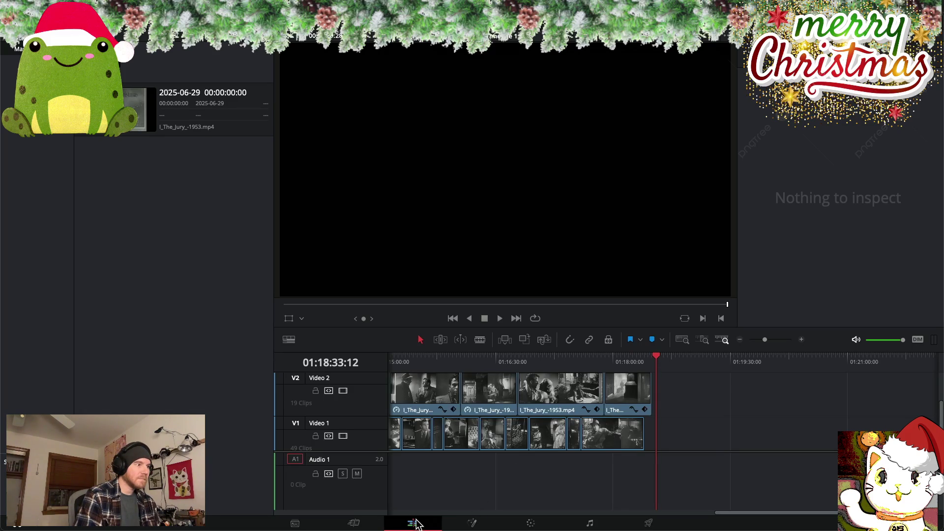
pyautogui.click(650, 523)
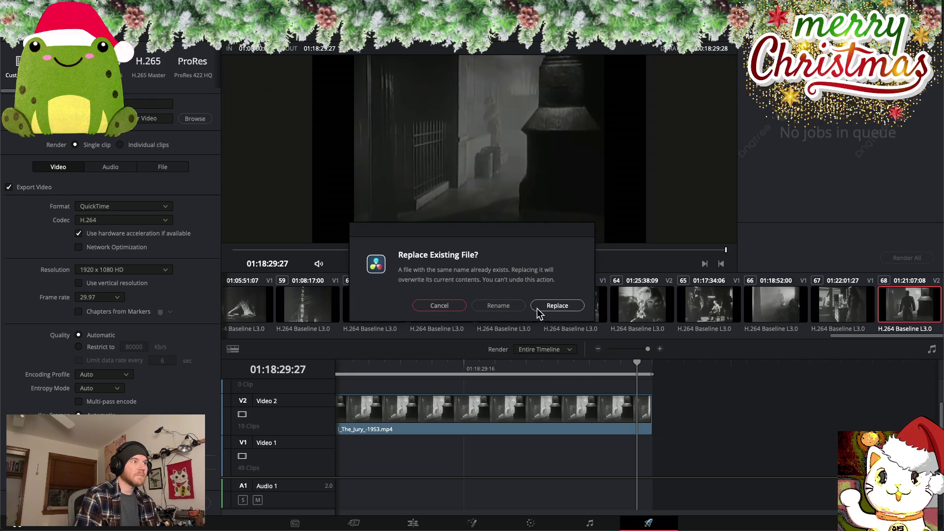
# Replace the earlier export file and start rendering the montage with Render All
pyautogui.click(553, 320)
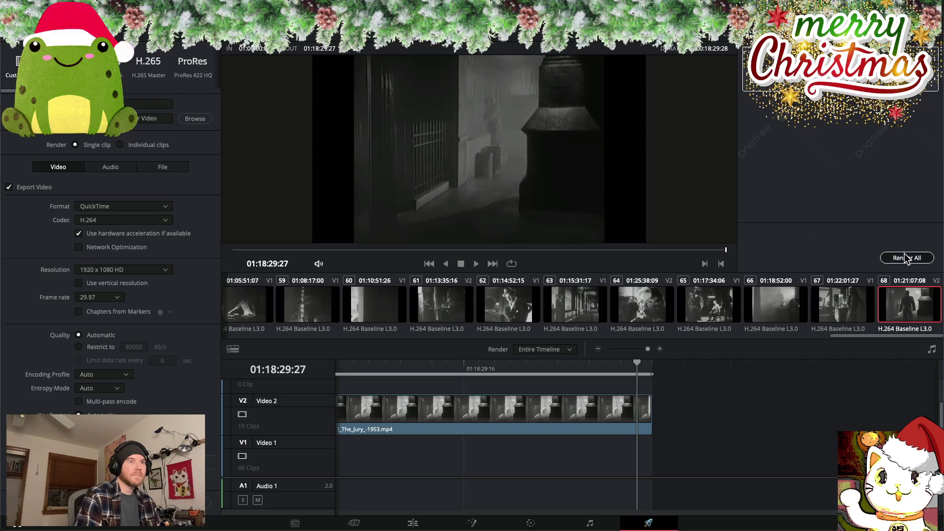
pyautogui.click(907, 257)
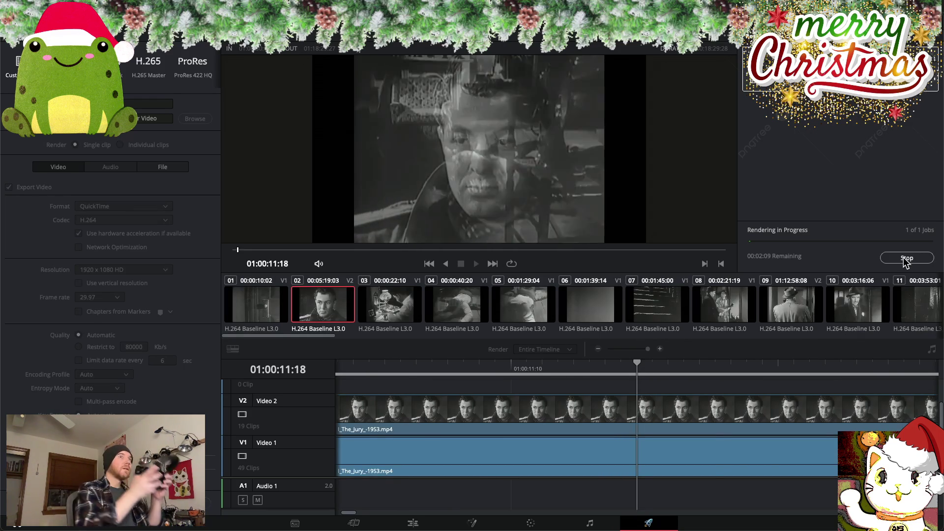
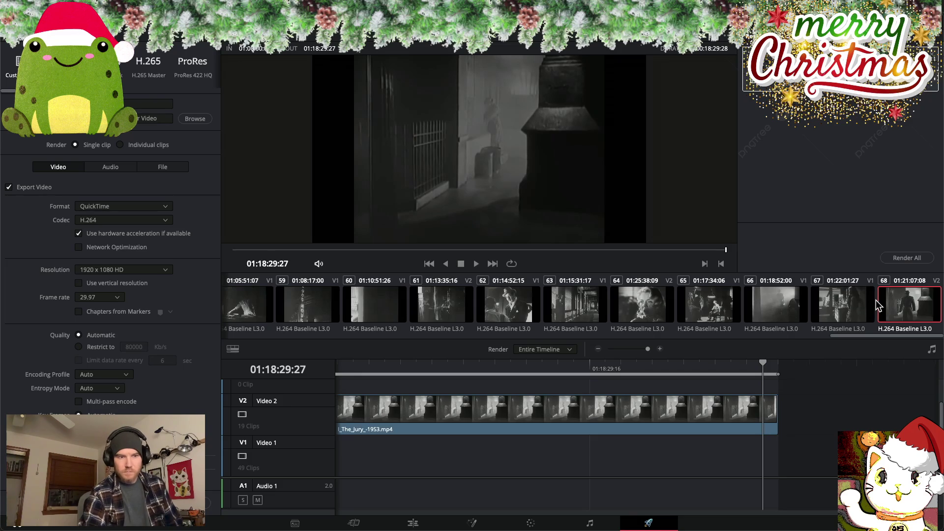
# Return to the Edit page and scroll the timeline so the Video 1 and Video 2 clips show
pyautogui.click(413, 524)
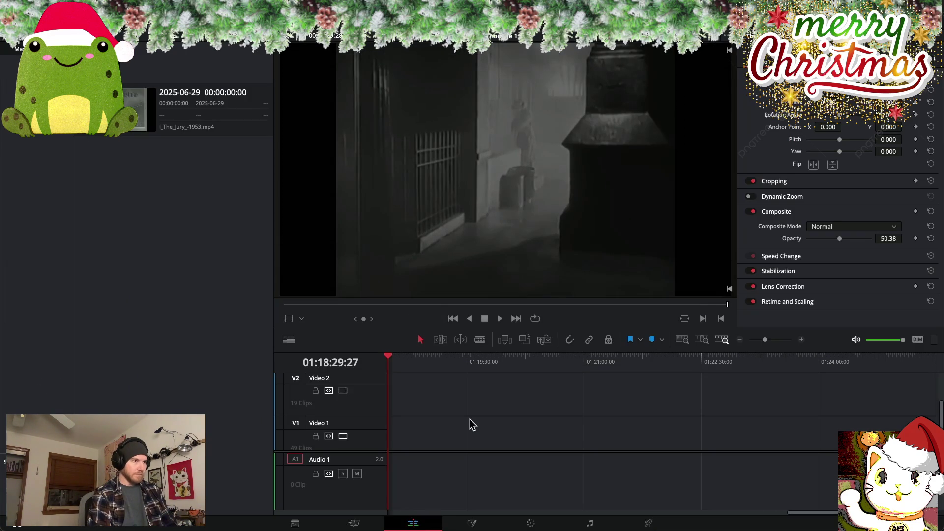
pyautogui.scroll(-5, 470, 424)
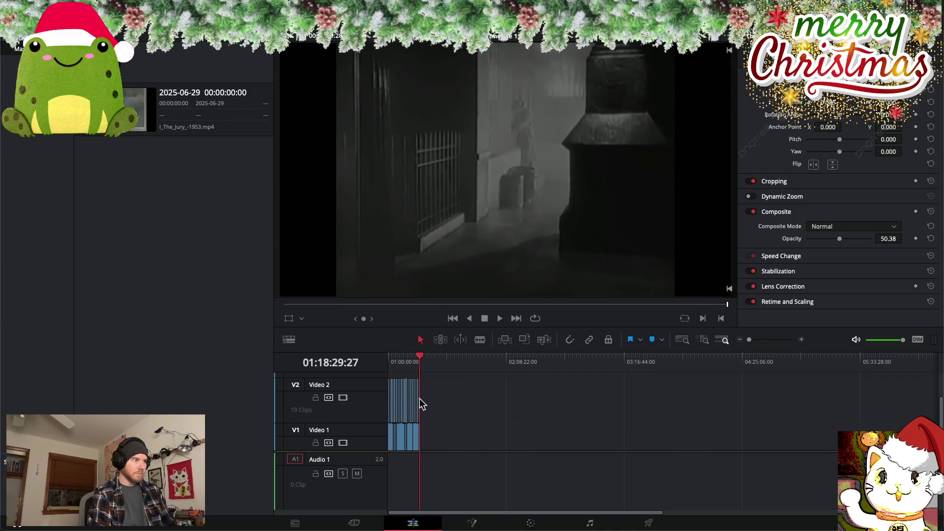
pyautogui.scroll(3, 412, 402)
pyautogui.scroll(2, 412, 400)
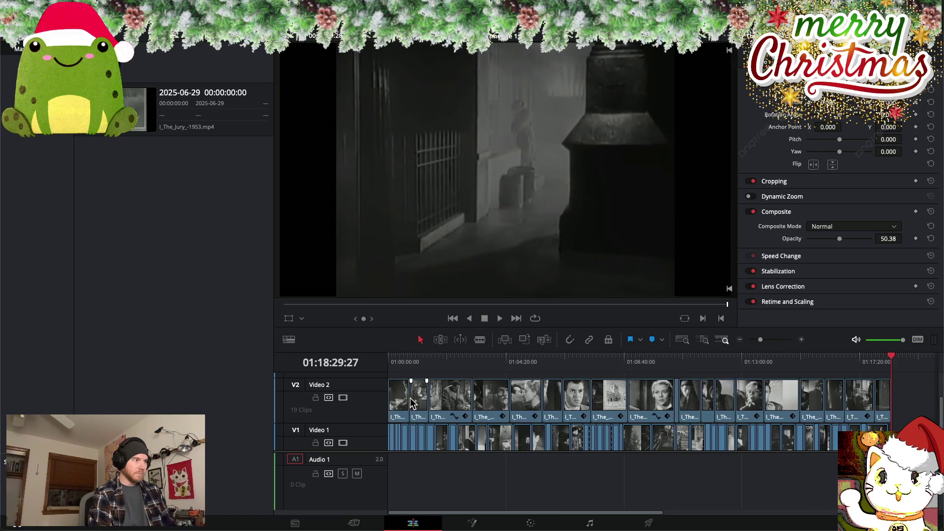
pyautogui.scroll(2, 412, 398)
# Raise Composite Opacity to 100 on the first five Video 2 clips
pyautogui.click(402, 400)
pyautogui.moveTo(840, 239); pyautogui.dragTo(937, 241)
pyautogui.click(426, 408)
pyautogui.moveTo(838, 238); pyautogui.dragTo(905, 244)
pyautogui.click(455, 405)
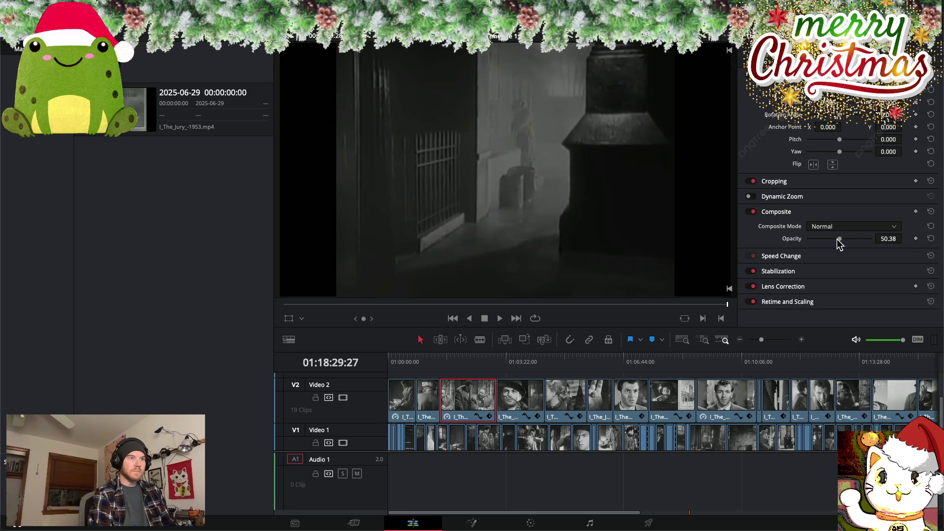
pyautogui.moveTo(839, 239); pyautogui.dragTo(910, 243)
pyautogui.click(520, 405)
pyautogui.moveTo(840, 239); pyautogui.dragTo(874, 240)
pyautogui.click(567, 398)
pyautogui.moveTo(840, 239); pyautogui.dragTo(874, 240)
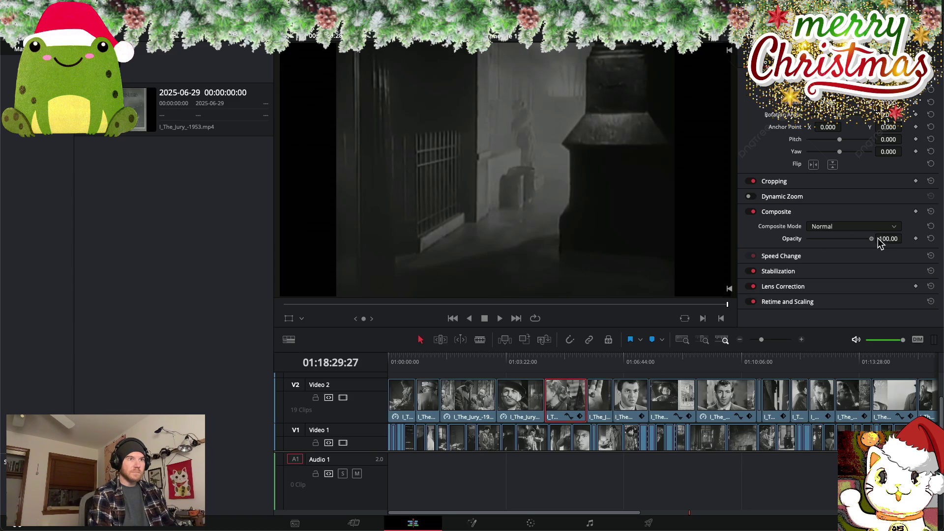
# Raise Composite Opacity on the sixth through ninth Video 2 clips toward 100
pyautogui.click(604, 400)
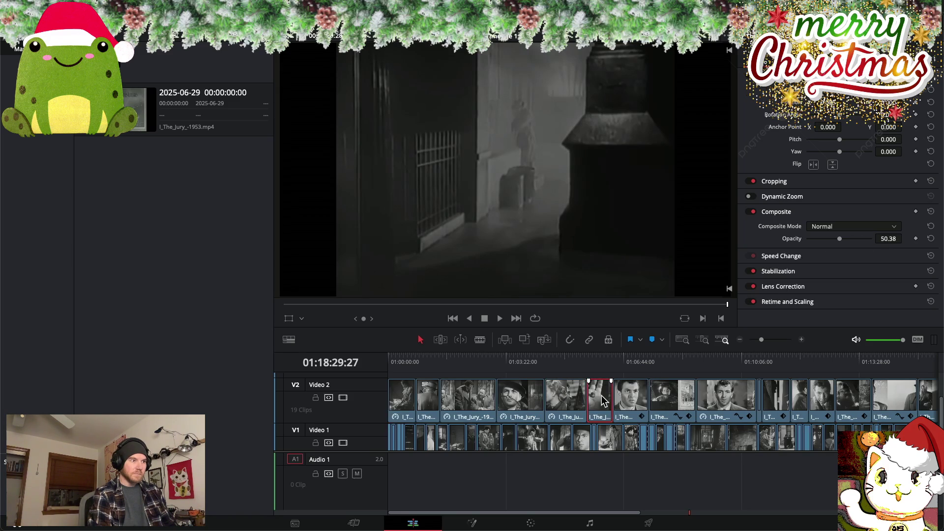
pyautogui.moveTo(840, 238); pyautogui.dragTo(876, 239)
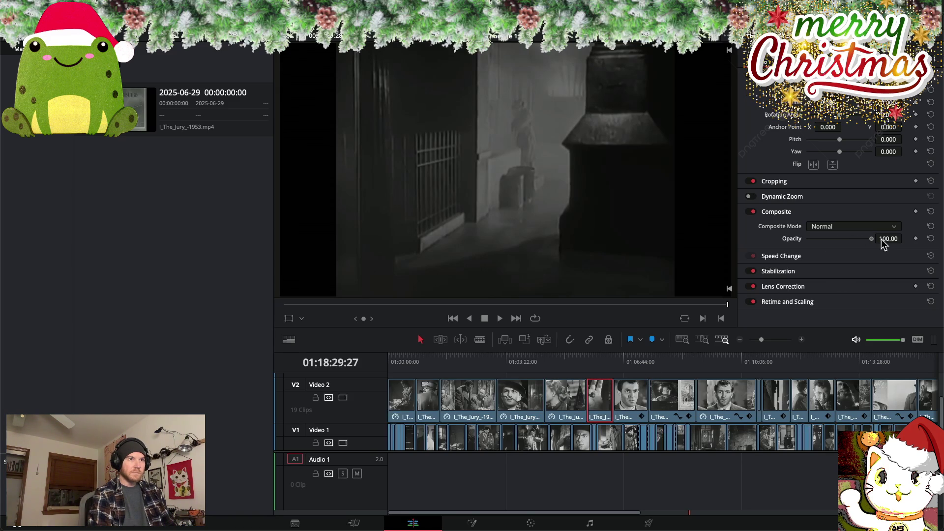
pyautogui.click(631, 398)
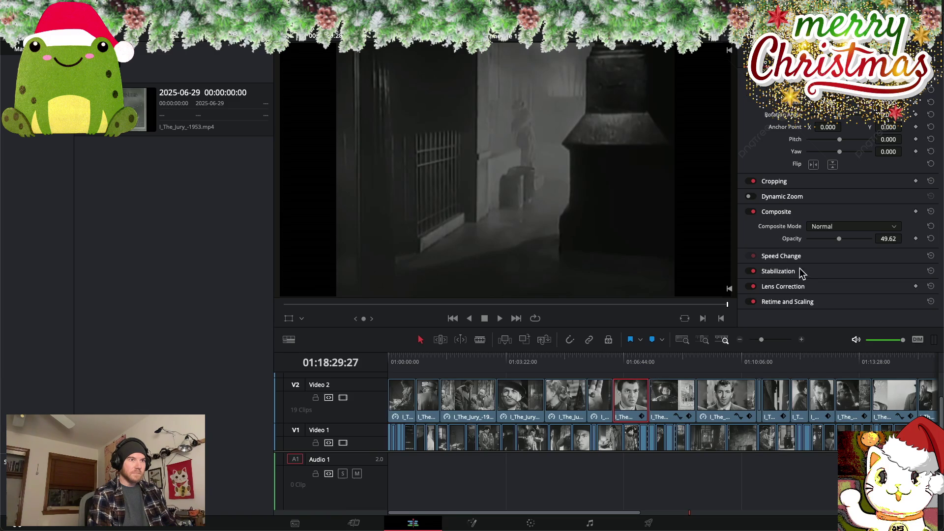
pyautogui.moveTo(840, 239); pyautogui.dragTo(881, 242)
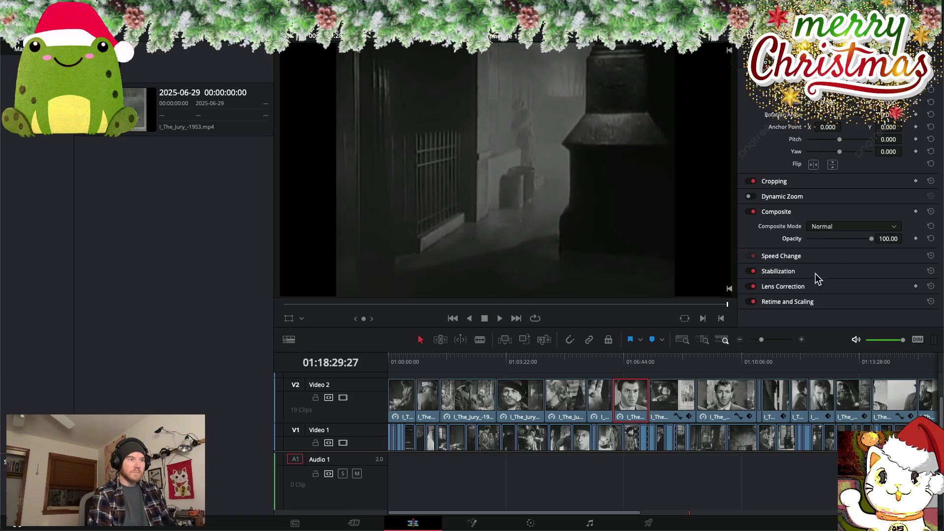
pyautogui.click(671, 401)
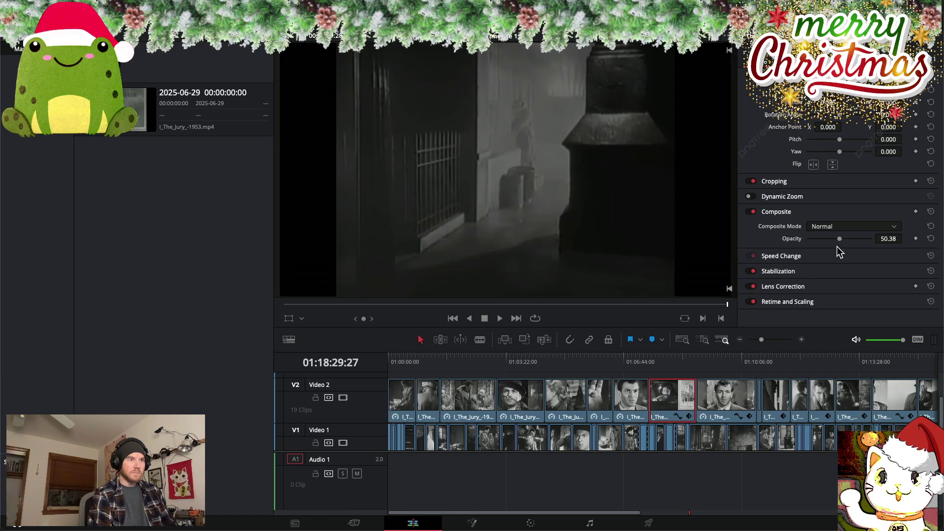
pyautogui.moveTo(840, 239); pyautogui.dragTo(852, 241)
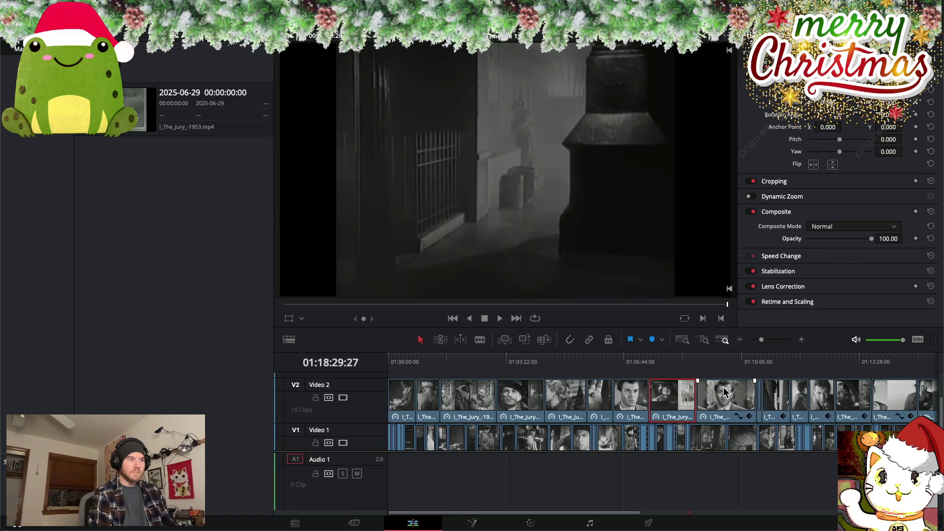
pyautogui.click(717, 401)
pyautogui.moveTo(840, 239); pyautogui.dragTo(903, 241)
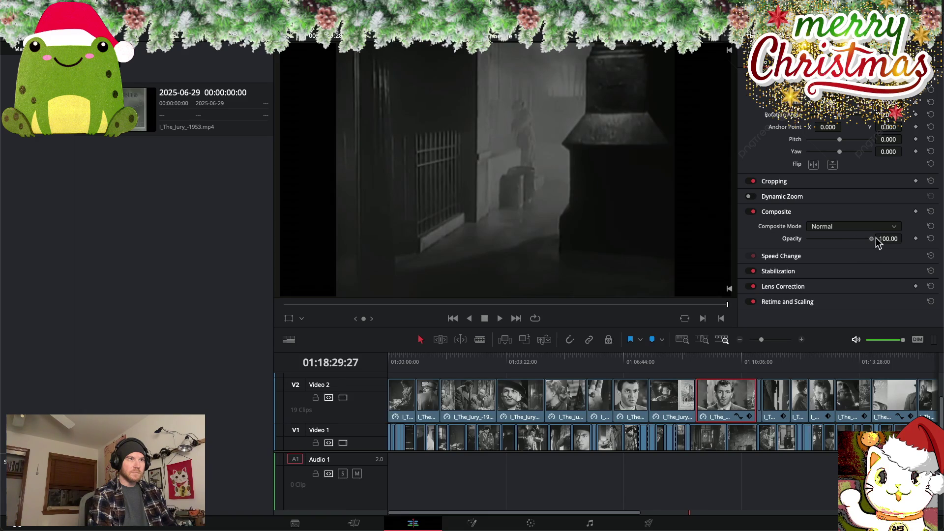
# Raise opacity to 100 on the remaining narrow Video 2 clips further along the timeline
pyautogui.click(760, 398)
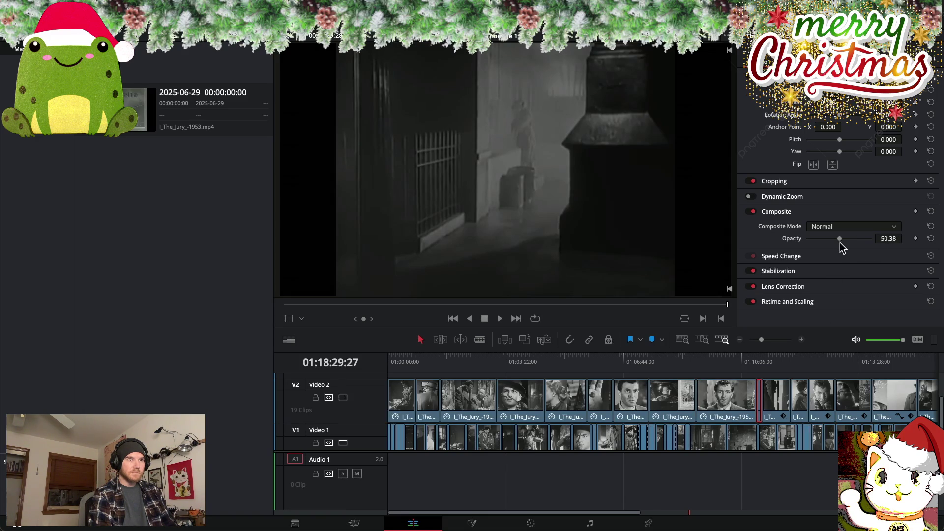
pyautogui.moveTo(840, 239); pyautogui.dragTo(897, 239)
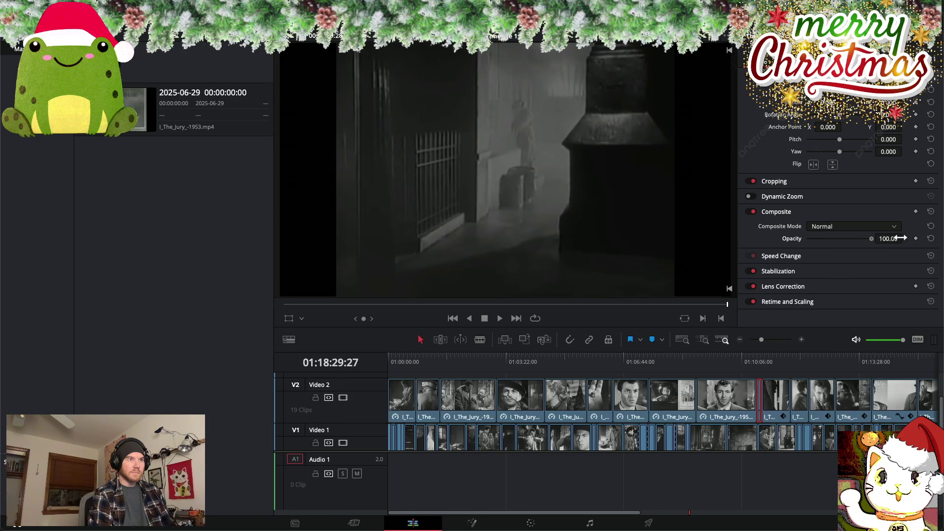
pyautogui.click(775, 404)
pyautogui.moveTo(839, 238); pyautogui.dragTo(897, 240)
pyautogui.click(802, 406)
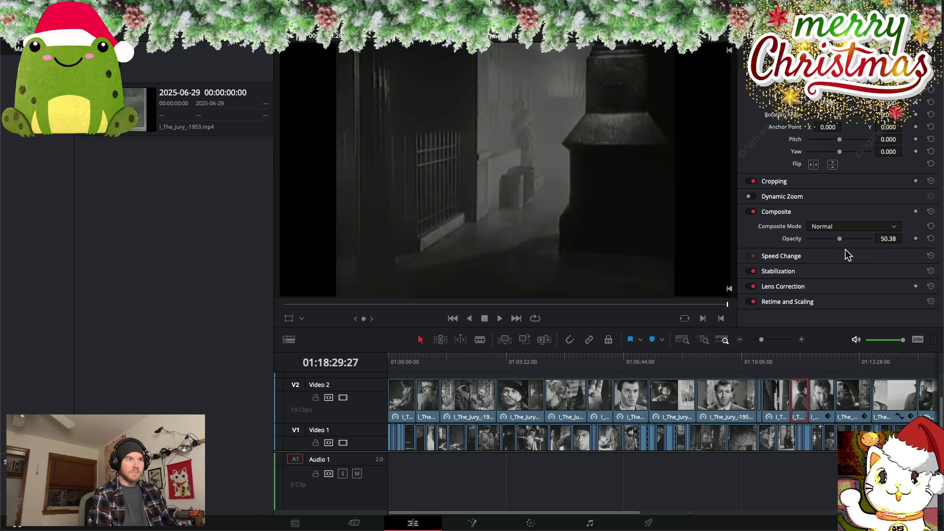
pyautogui.moveTo(839, 238); pyautogui.dragTo(904, 240)
pyautogui.click(821, 406)
pyautogui.moveTo(840, 239); pyautogui.dragTo(847, 240)
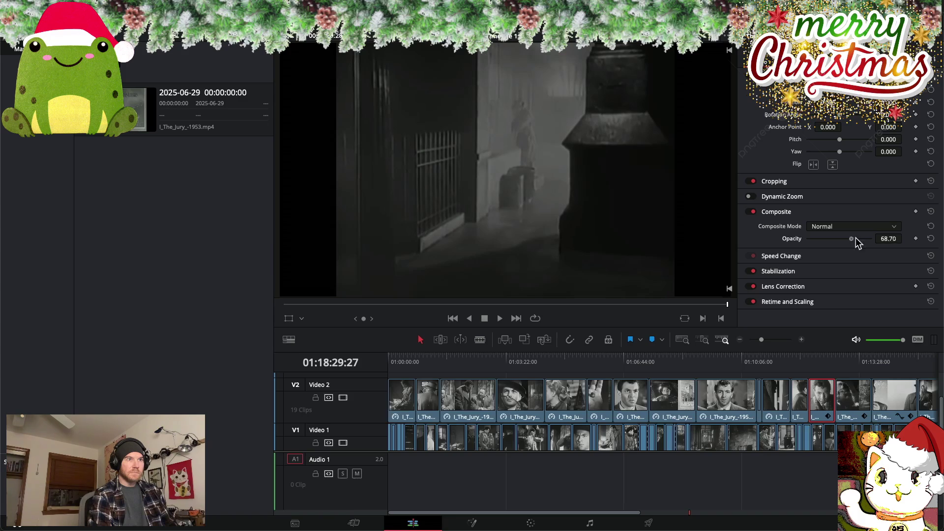
pyautogui.click(849, 393)
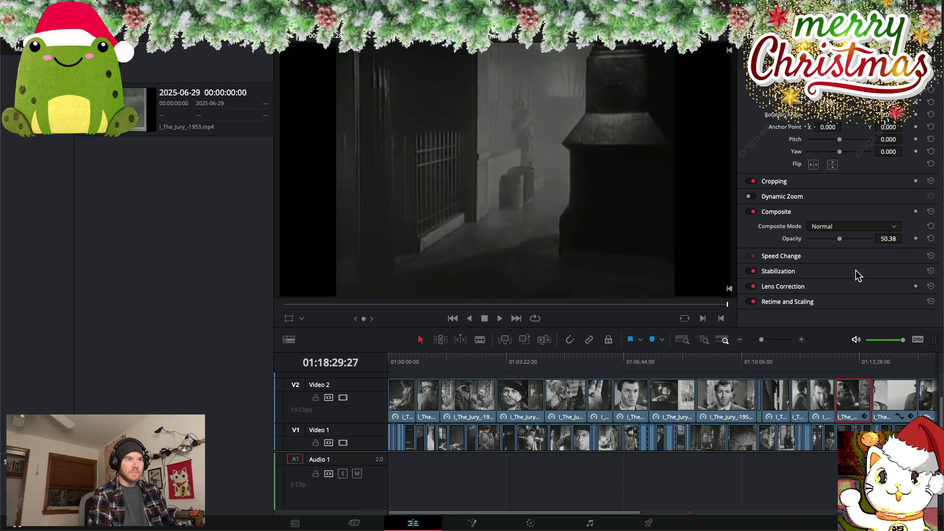
pyautogui.click(887, 394)
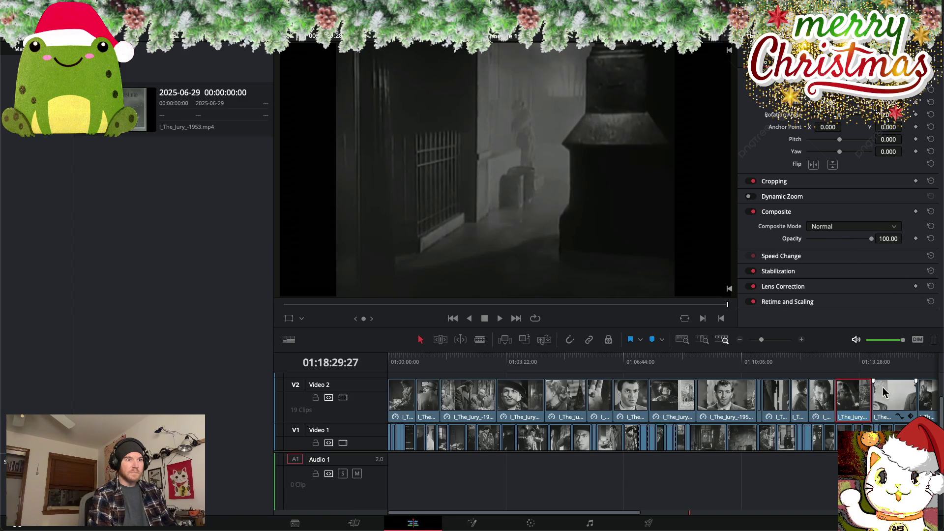
pyautogui.moveTo(840, 239); pyautogui.dragTo(888, 238)
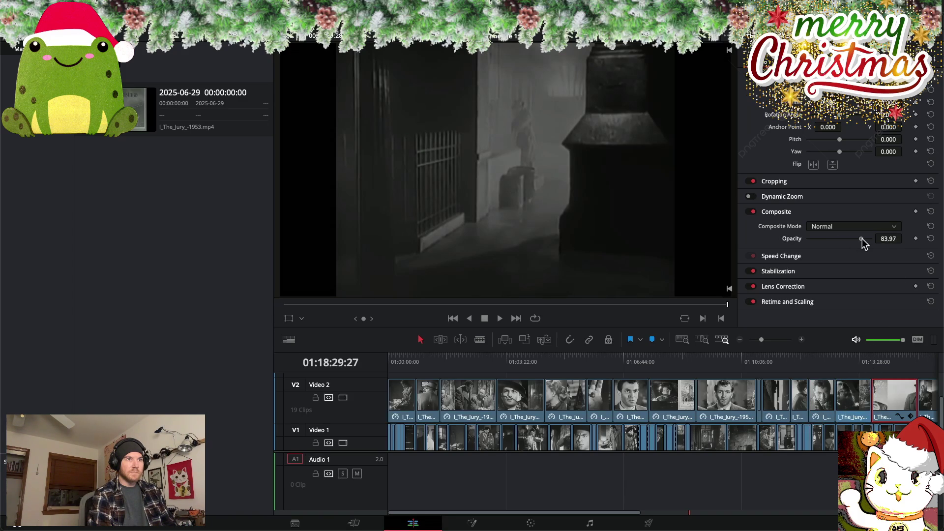
pyautogui.hscroll(3, 821, 398)
pyautogui.hscroll(2, 811, 396)
pyautogui.click(745, 405)
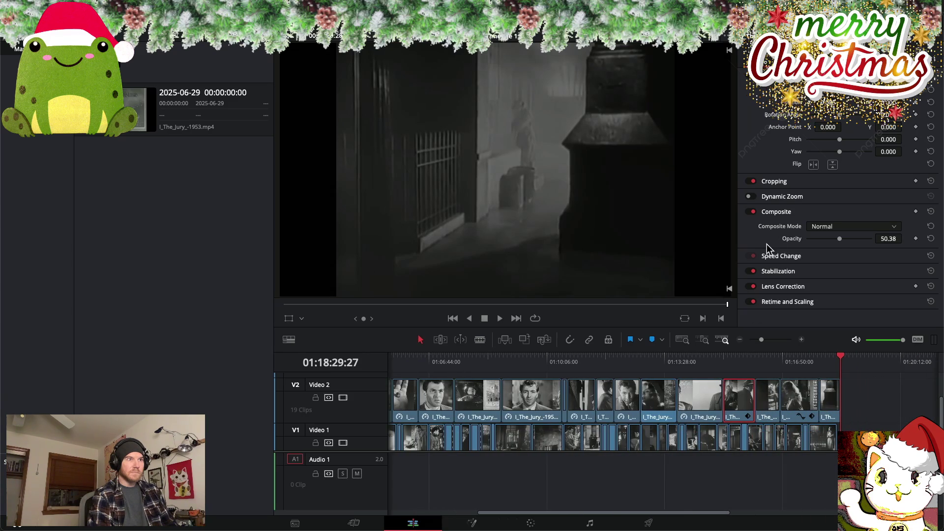
pyautogui.moveTo(839, 238); pyautogui.dragTo(880, 240)
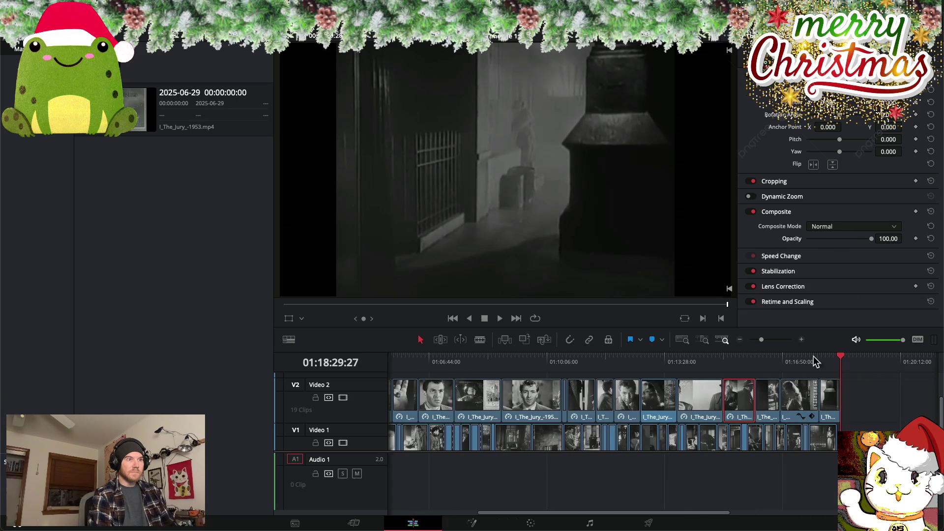
pyautogui.click(769, 400)
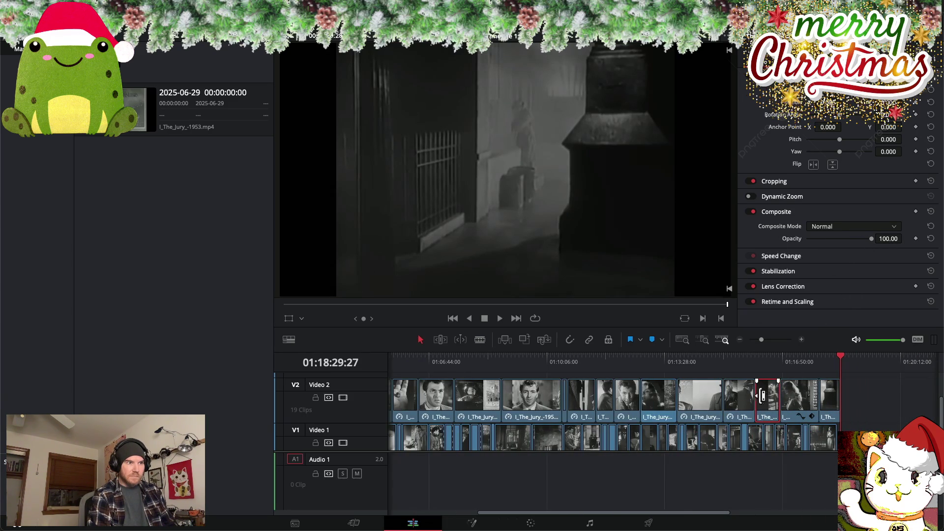
pyautogui.moveTo(841, 359)
pyautogui.mouseDown()
pyautogui.moveTo(550, 369)
pyautogui.moveTo(861, 371)
pyautogui.moveTo(799, 393)
pyautogui.mouseUp()
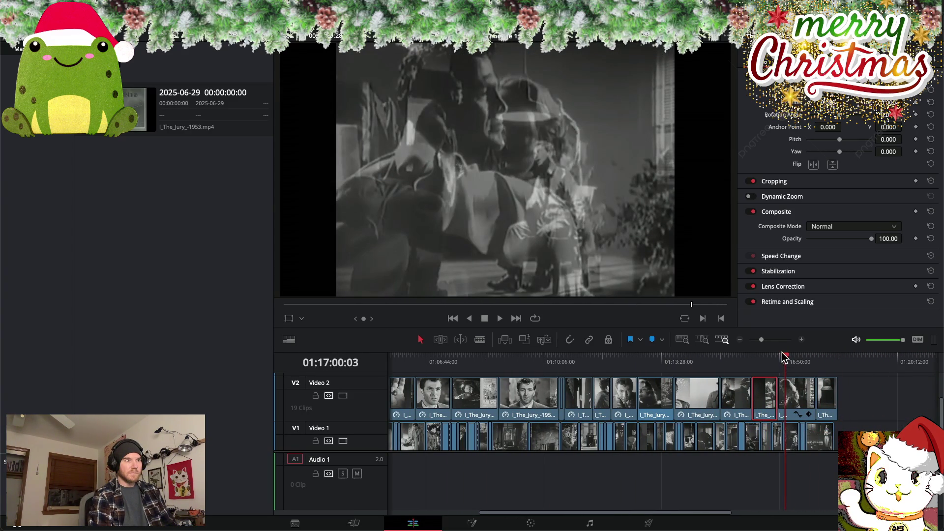
# Set the late half-transparent Video 2 clip to 100 opacity and scrub to check the neighbouring shots
pyautogui.click(797, 401)
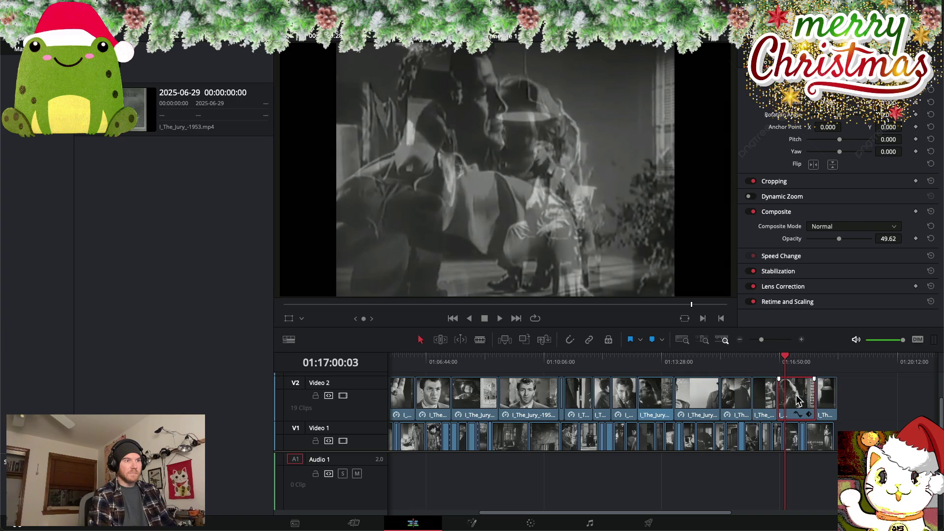
pyautogui.click(775, 358)
pyautogui.moveTo(775, 359); pyautogui.dragTo(765, 359)
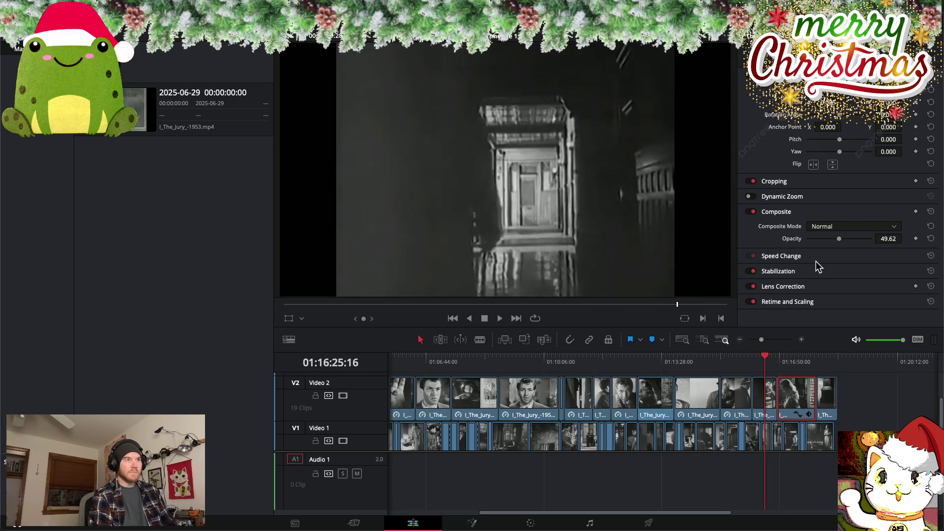
pyautogui.moveTo(839, 239); pyautogui.dragTo(892, 249)
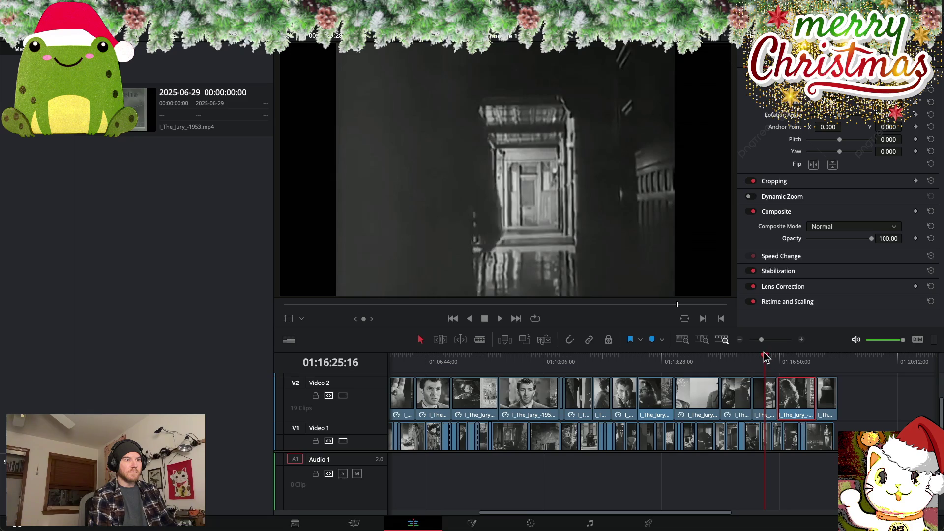
pyautogui.click(772, 356)
pyautogui.moveTo(774, 356)
pyautogui.mouseDown()
pyautogui.moveTo(827, 358)
pyautogui.moveTo(819, 356)
pyautogui.mouseUp()
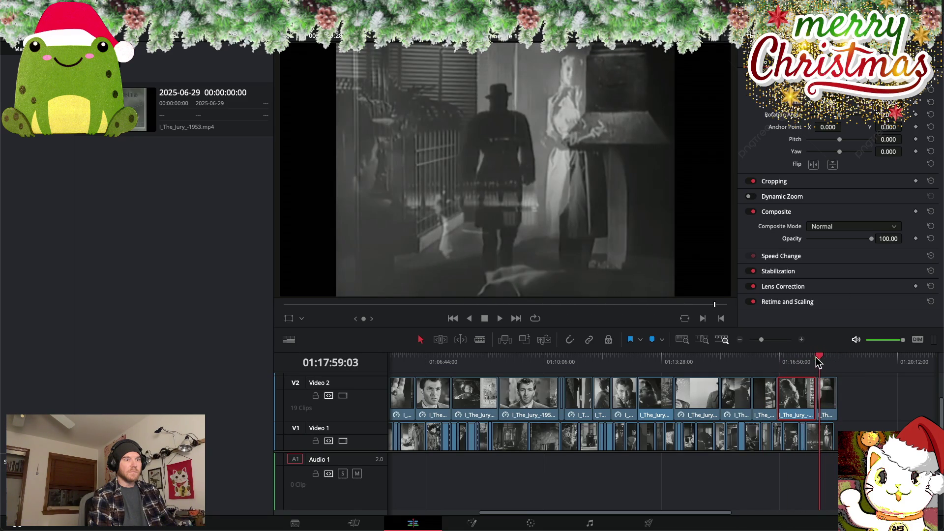
pyautogui.click(826, 399)
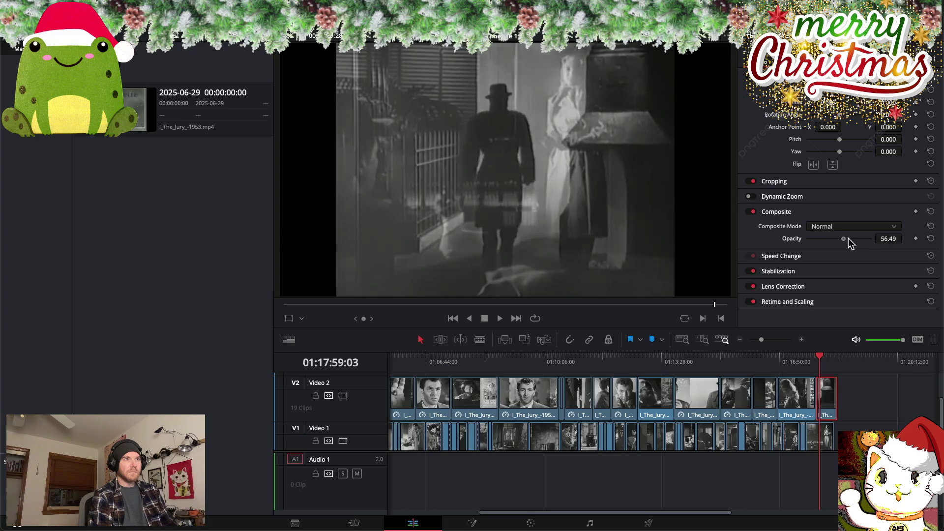
pyautogui.moveTo(820, 356)
pyautogui.mouseDown()
pyautogui.moveTo(573, 361)
pyautogui.moveTo(367, 350)
pyautogui.mouseUp()
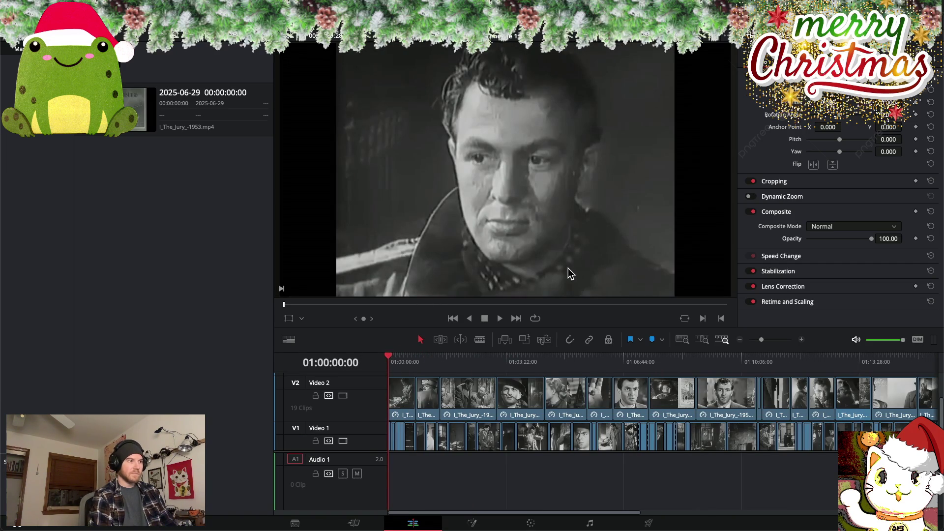
# On the Deliver page, delete the old job so the queue reads No jobs in queue
pyautogui.click(649, 524)
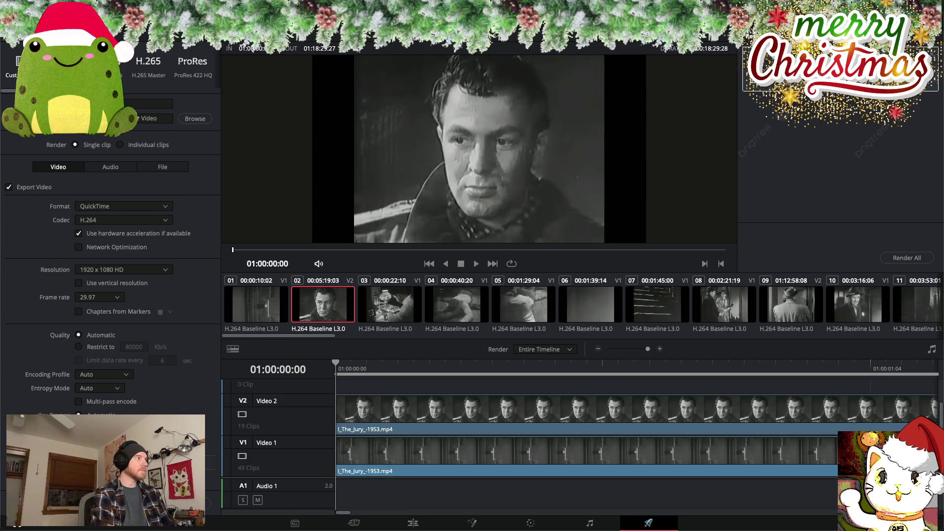
pyautogui.click(126, 103)
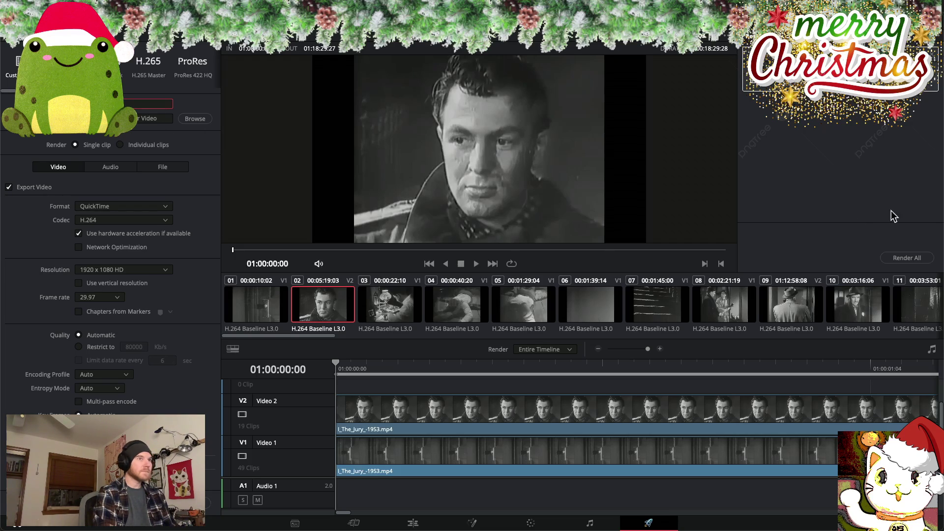
pyautogui.click(933, 55)
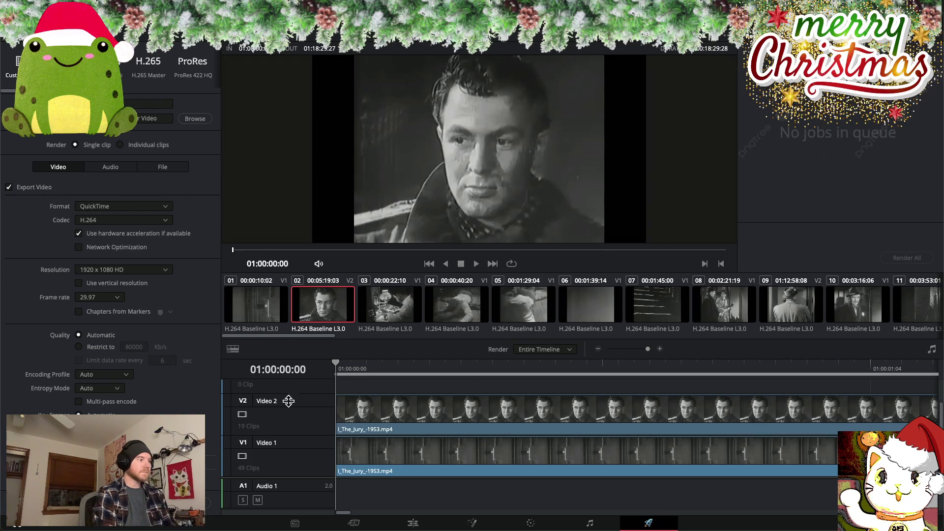
# Queue and render the whole timeline as a single QuickTime H.264 clip, then go back to Edit
pyautogui.click(181, 503)
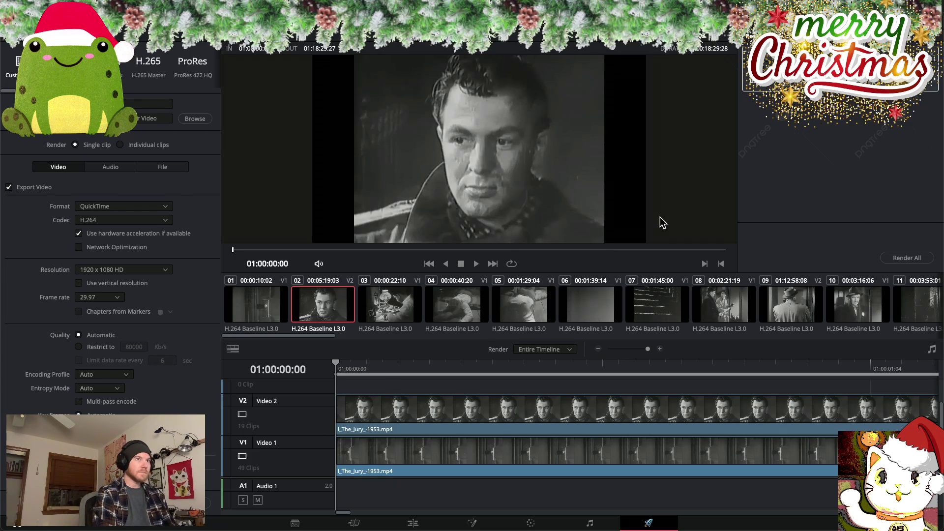
pyautogui.click(893, 258)
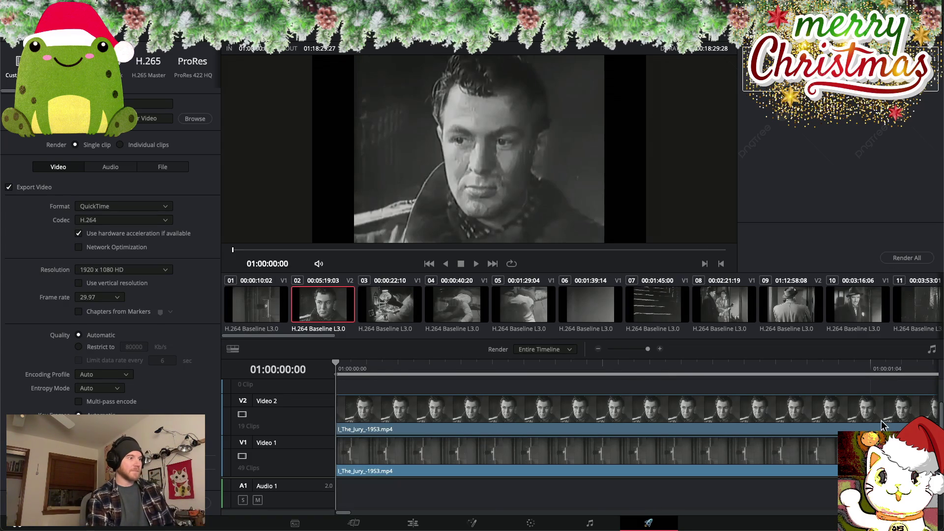
pyautogui.click(416, 525)
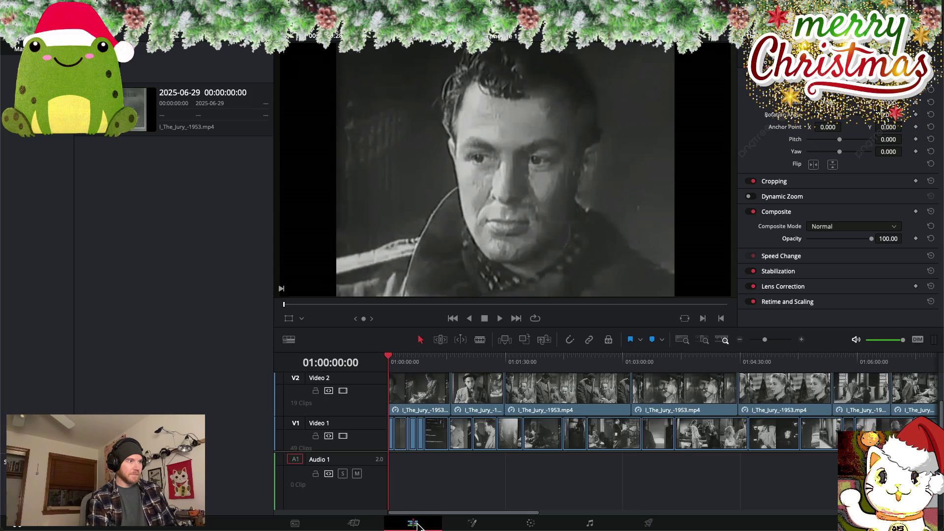
# Marquee-select and delete every Video 2 clip so only Video 1 remains
pyautogui.scroll(-10, 599, 407)
pyautogui.moveTo(654, 386); pyautogui.dragTo(370, 399)
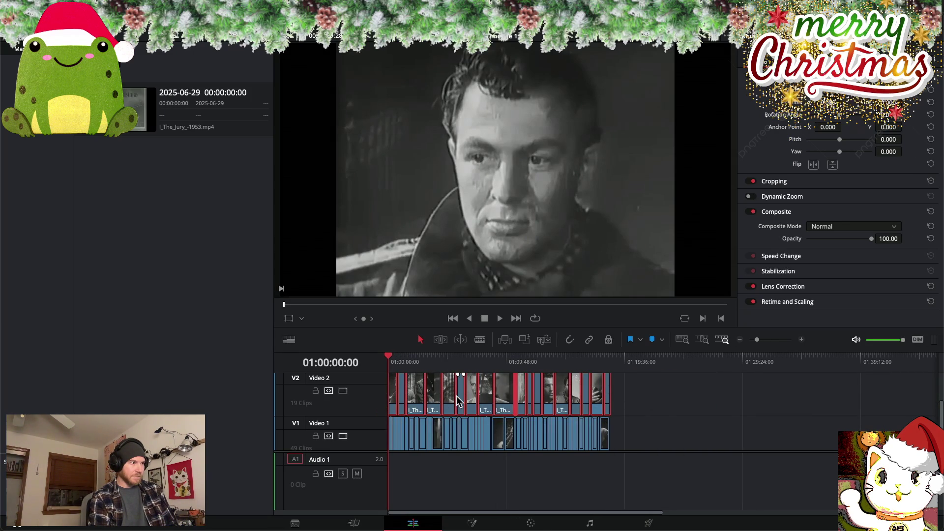
pyautogui.press('Delete')
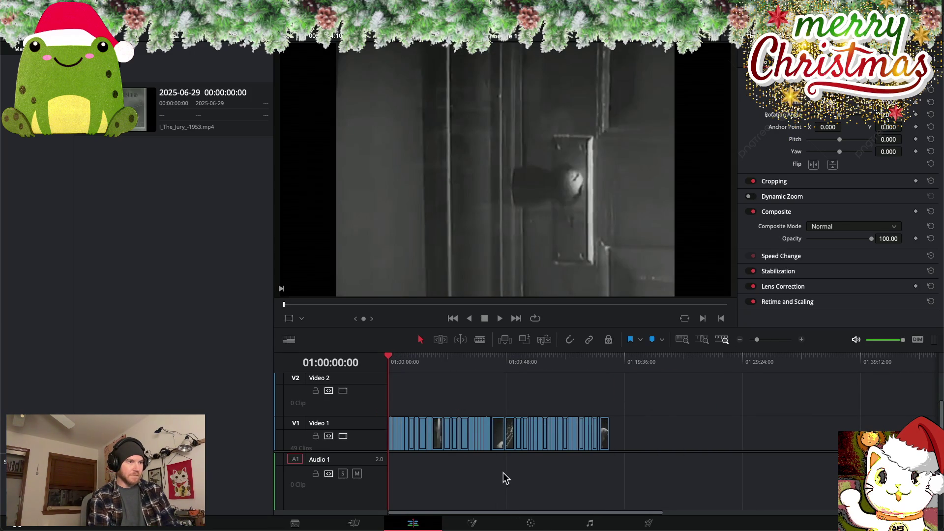
pyautogui.click(649, 522)
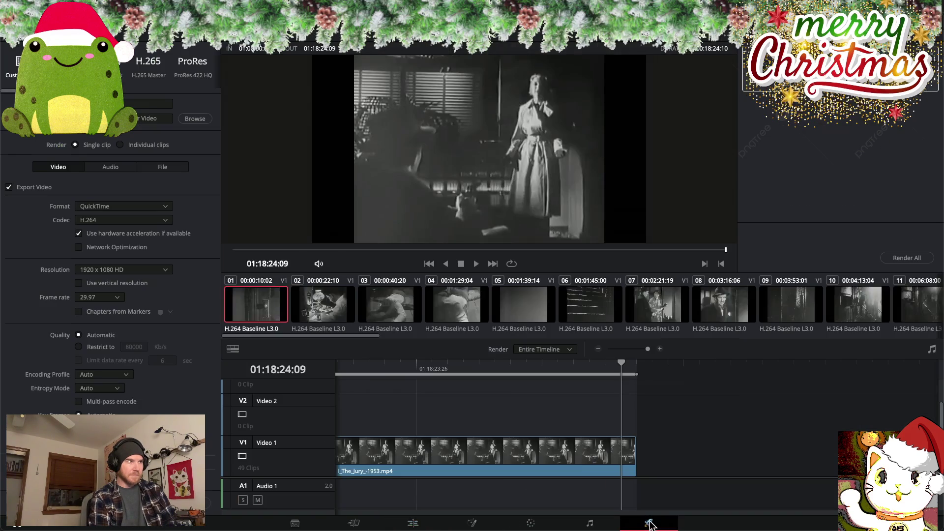
# Queue and render the Video 1-only timeline as a new output file, then return to Edit
pyautogui.click(129, 101)
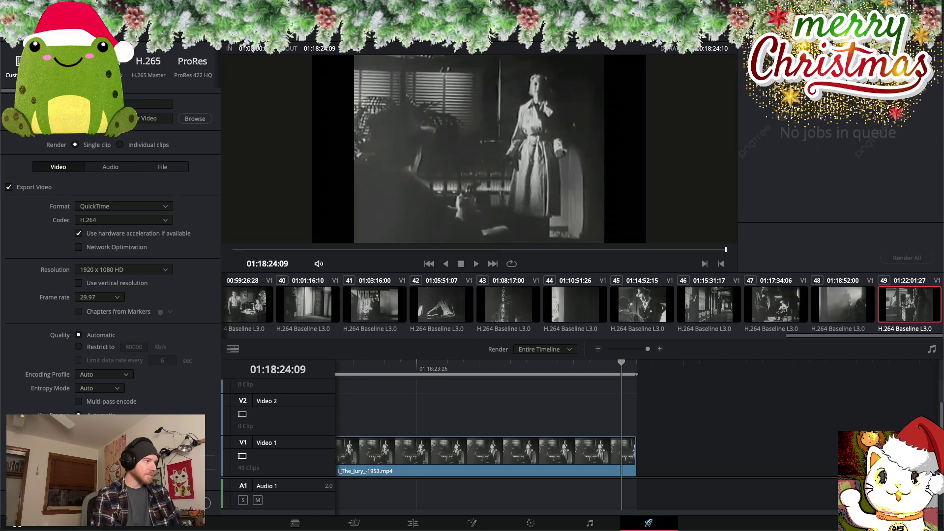
pyautogui.click(148, 506)
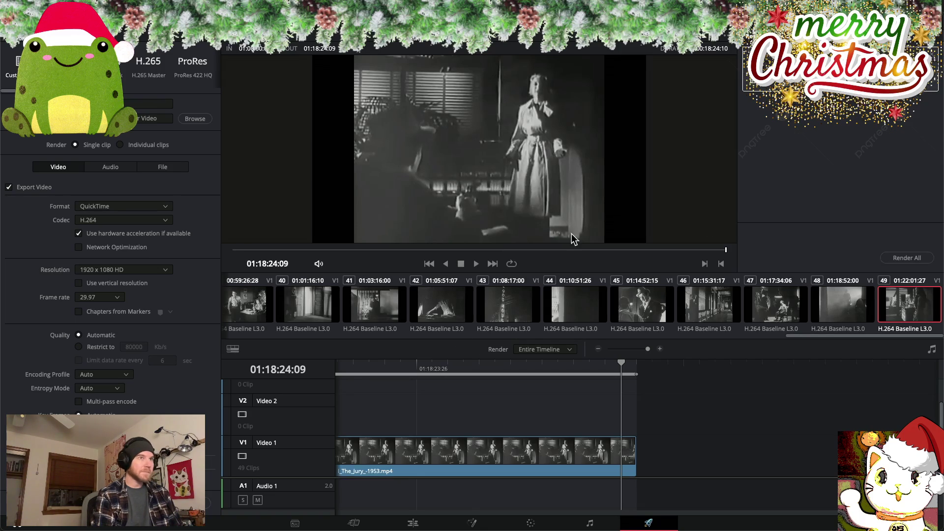
pyautogui.click(904, 258)
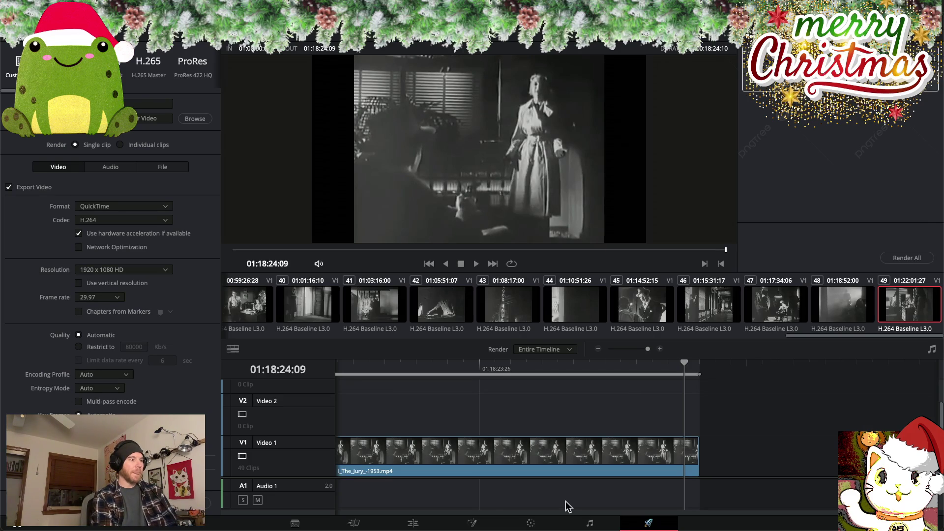
pyautogui.click(413, 523)
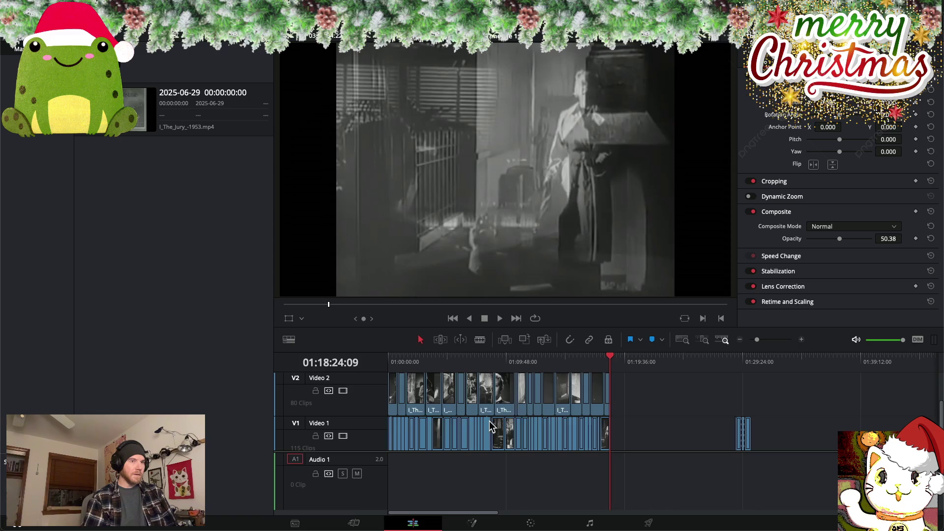
# Scroll the timeline right and back to inspect the clips out to the short clip near 01:29:24
pyautogui.hscroll(5, 535, 426)
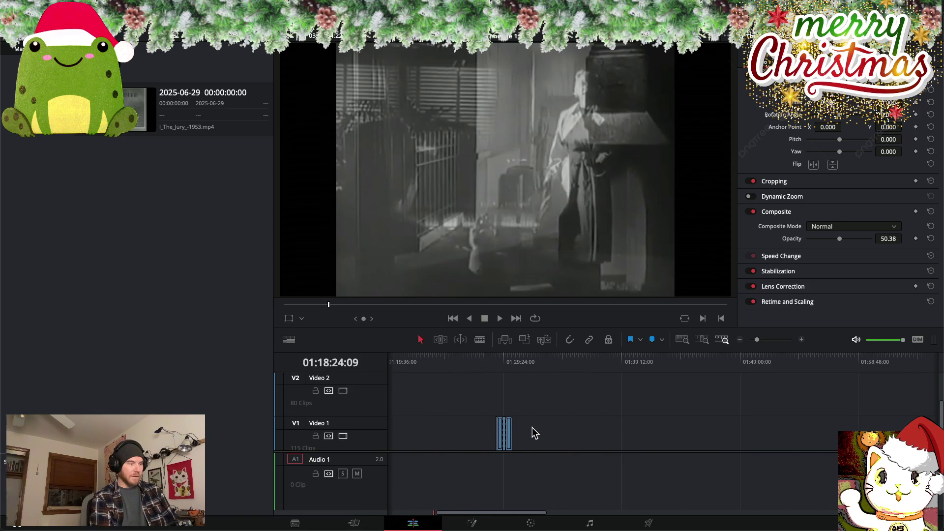
pyautogui.hscroll(2, 535, 432)
pyautogui.hscroll(8, 534, 430)
pyautogui.hscroll(10, 532, 427)
pyautogui.hscroll(-5, 531, 426)
pyautogui.hscroll(-6, 532, 427)
pyautogui.hscroll(-8, 533, 430)
pyautogui.hscroll(-5, 535, 431)
pyautogui.hscroll(-2, 535, 431)
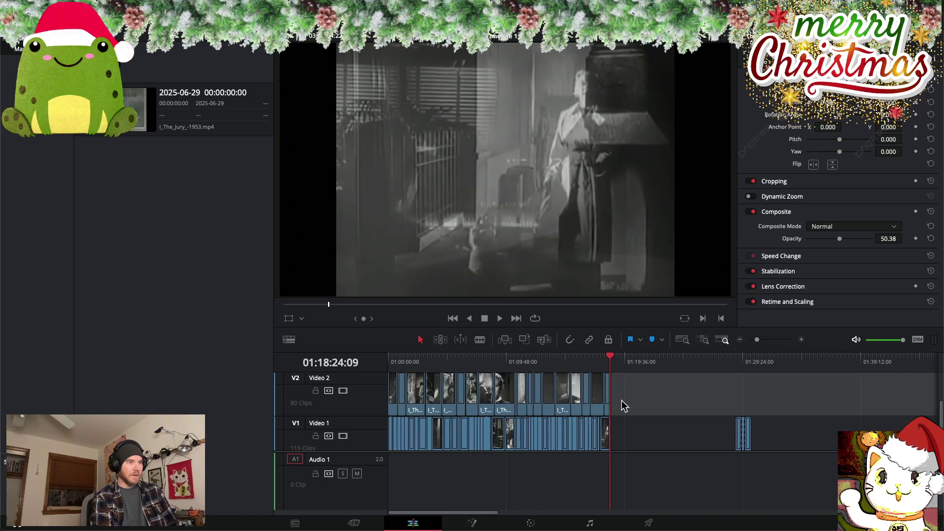
pyautogui.hscroll(10, 622, 401)
pyautogui.hscroll(2, 621, 401)
pyautogui.hscroll(-10, 621, 401)
pyautogui.hscroll(-2, 621, 400)
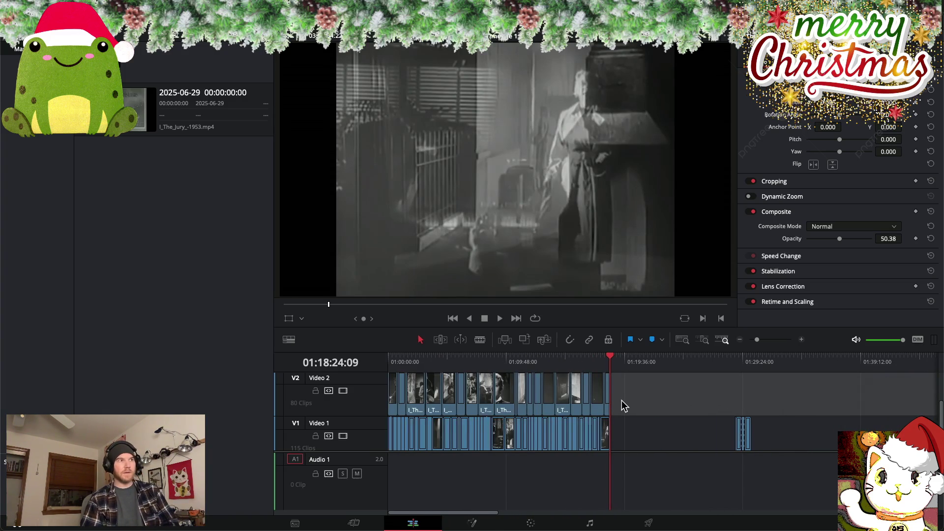
# Switch the viewer to Source mode, leaving the File menu unused
pyautogui.press('q')
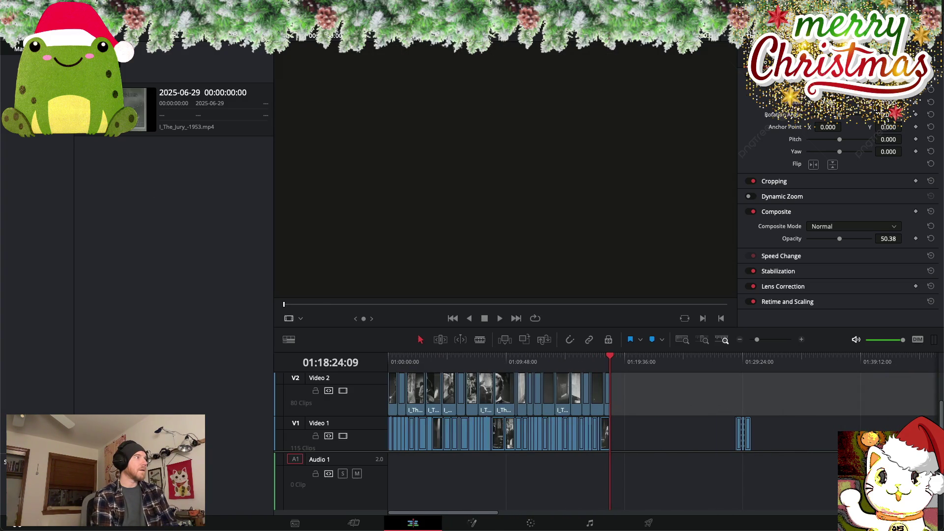
pyautogui.click(86, 6)
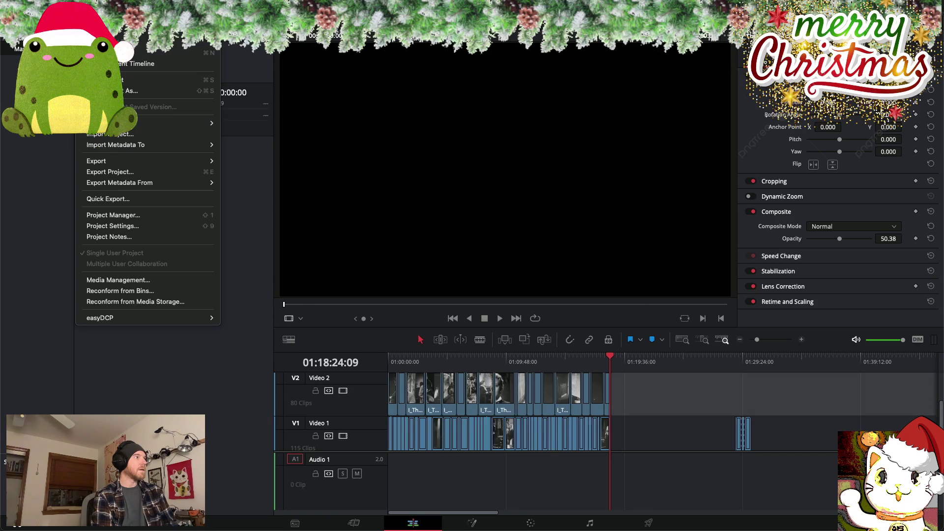
pyautogui.press('Escape')
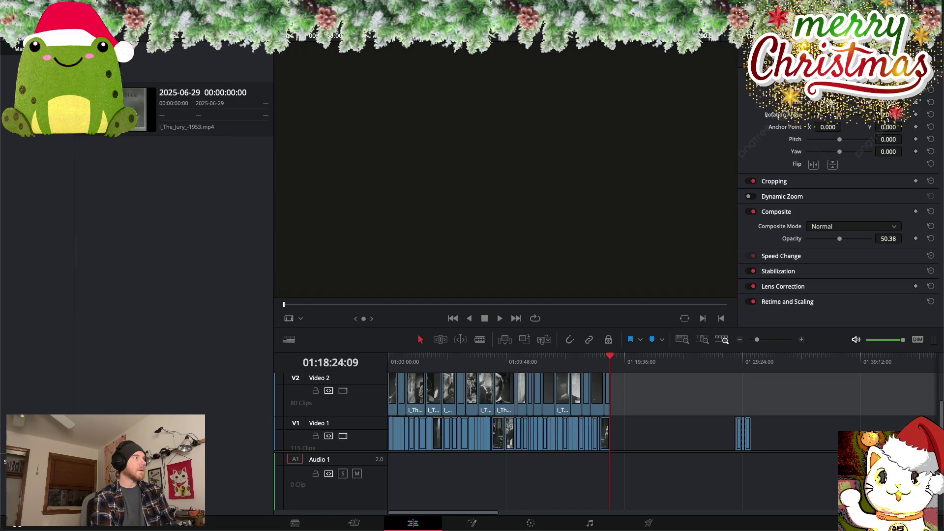
pyautogui.click(86, 6)
pyautogui.press('Escape')
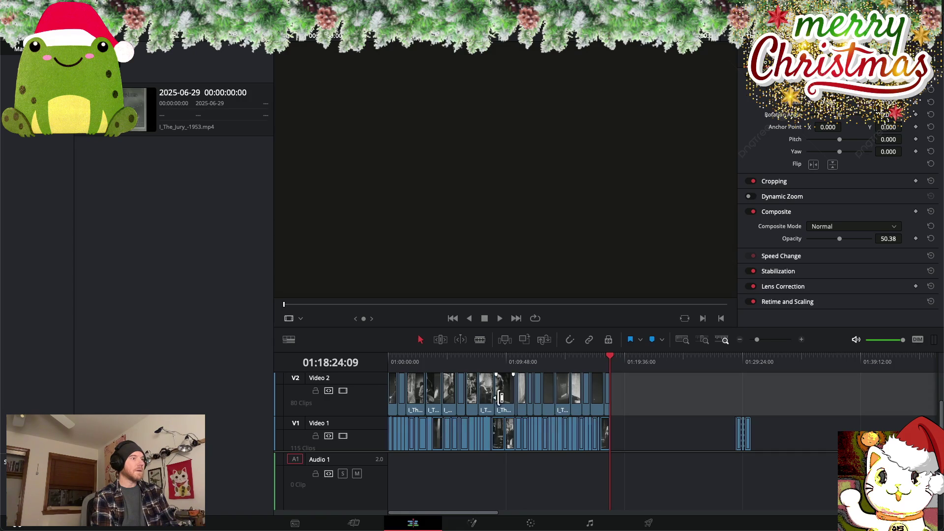
# Lower the tiny Video 2 clip near the end to about 52 opacity so Video 1 blends through
pyautogui.moveTo(610, 363)
pyautogui.mouseDown()
pyautogui.moveTo(530, 362)
pyautogui.moveTo(599, 364)
pyautogui.moveTo(585, 361)
pyautogui.mouseUp()
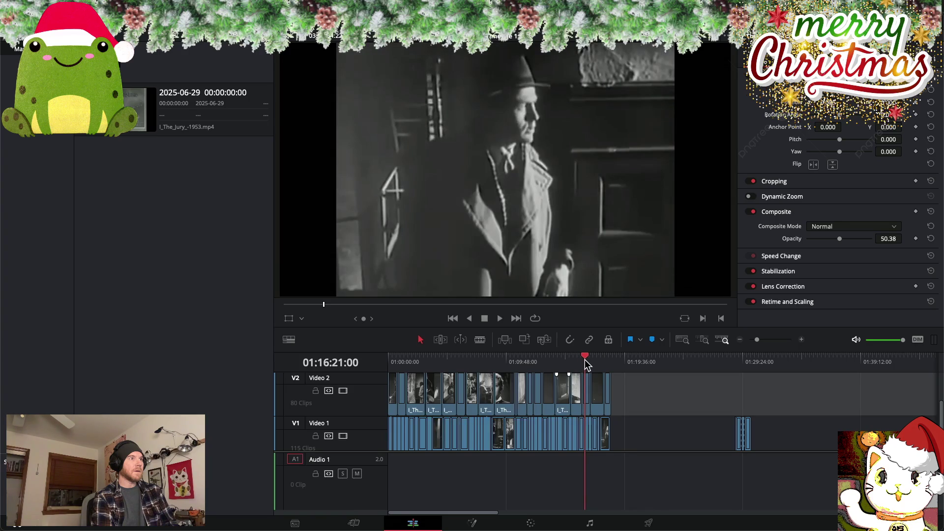
pyautogui.click(587, 404)
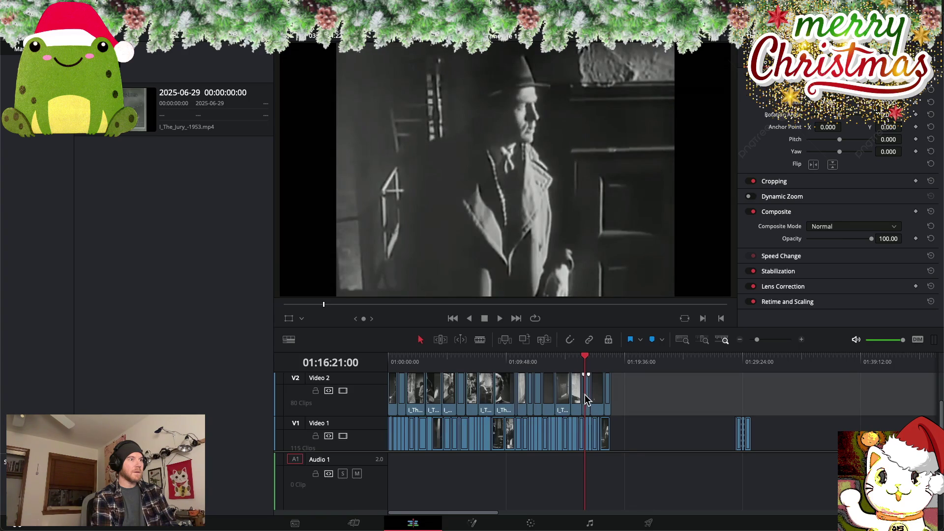
pyautogui.click(585, 402)
pyautogui.moveTo(872, 238); pyautogui.dragTo(841, 241)
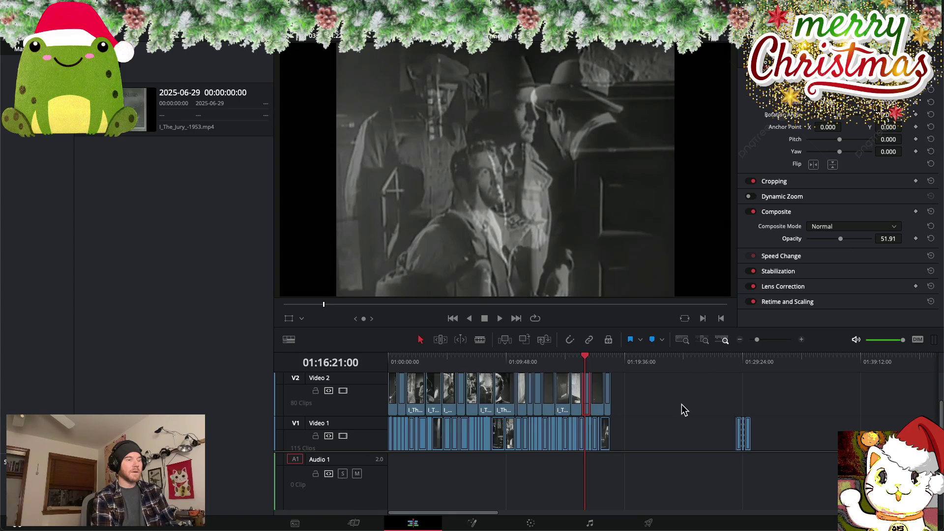
pyautogui.click(665, 398)
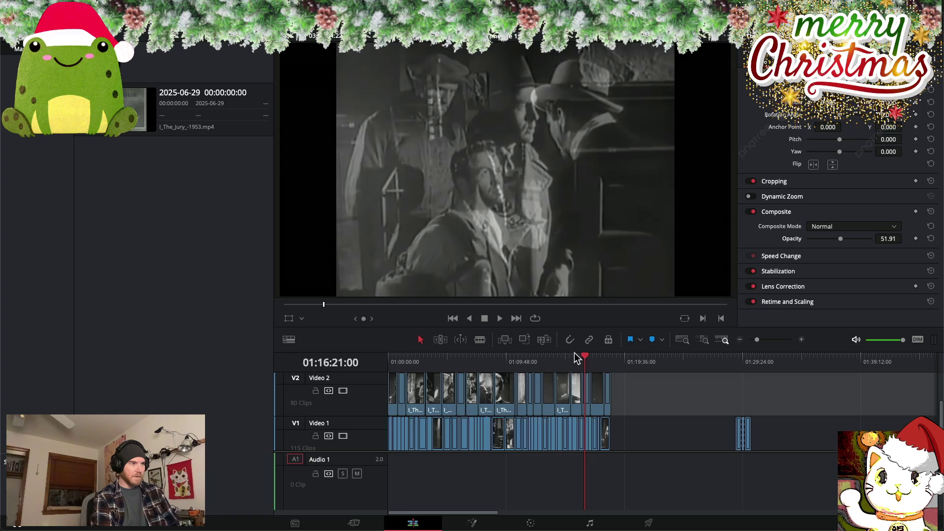
pyautogui.moveTo(584, 354); pyautogui.dragTo(386, 351)
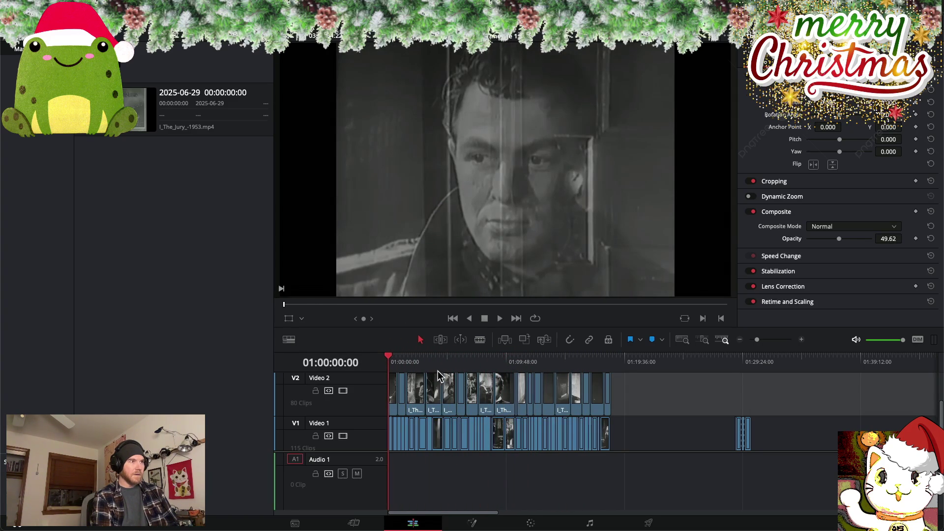
# Show I_The_Jury_-1953.mp4 in the source viewer and save the project
pyautogui.click(200, 123)
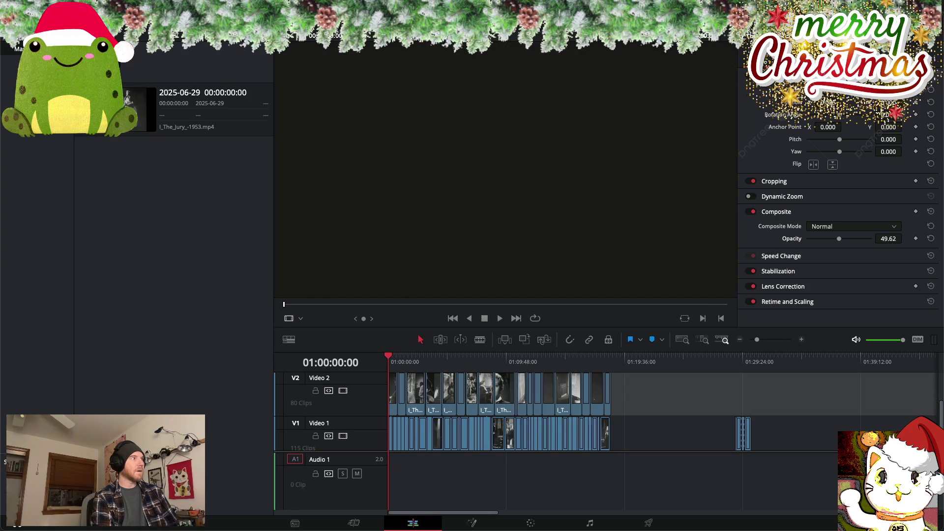
pyautogui.click(86, 40)
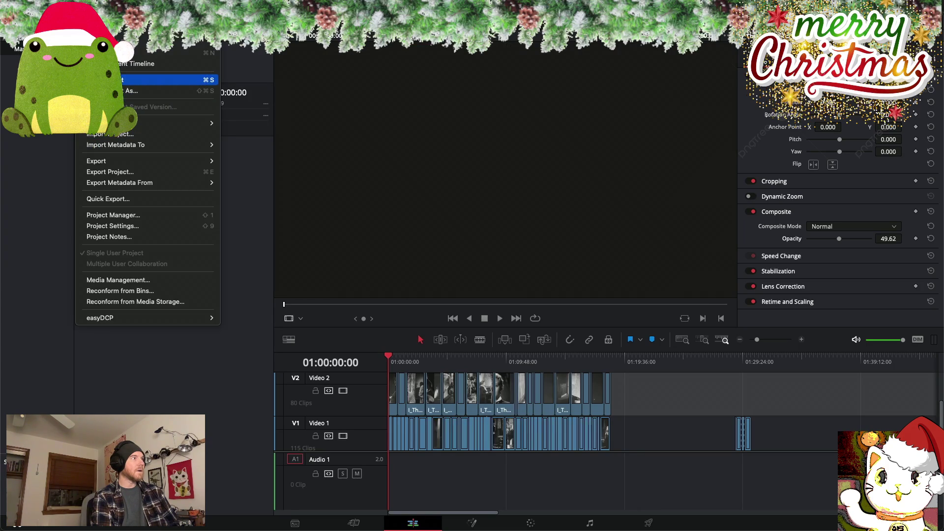
pyautogui.click(162, 80)
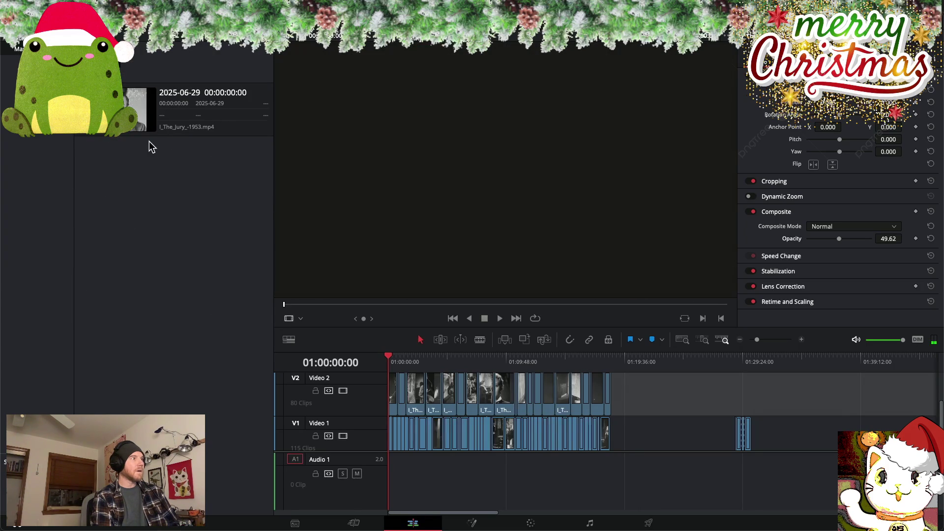
# Minimize Resolve and open Skip Tracer FX Test.magic from the Skip Tracer Video Finder window
pyautogui.press('super+m')
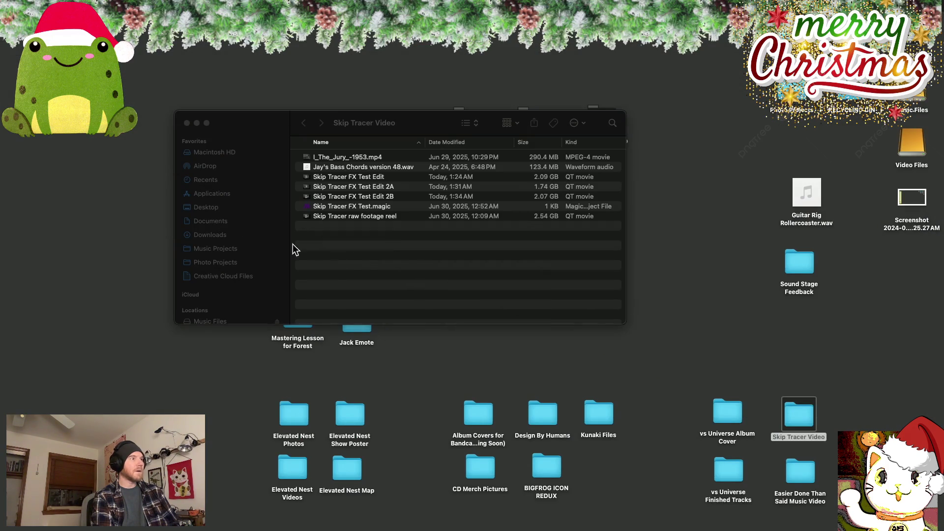
pyautogui.click(368, 255)
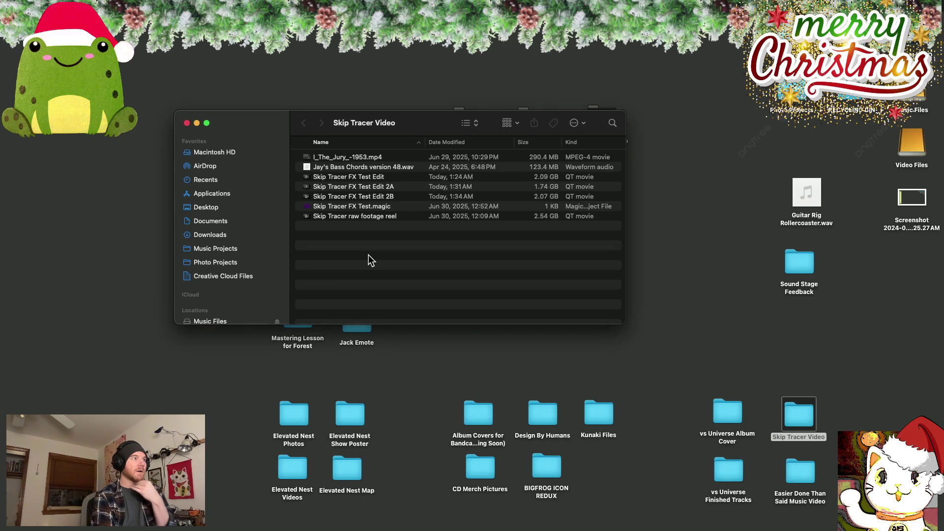
pyautogui.doubleClick(377, 206)
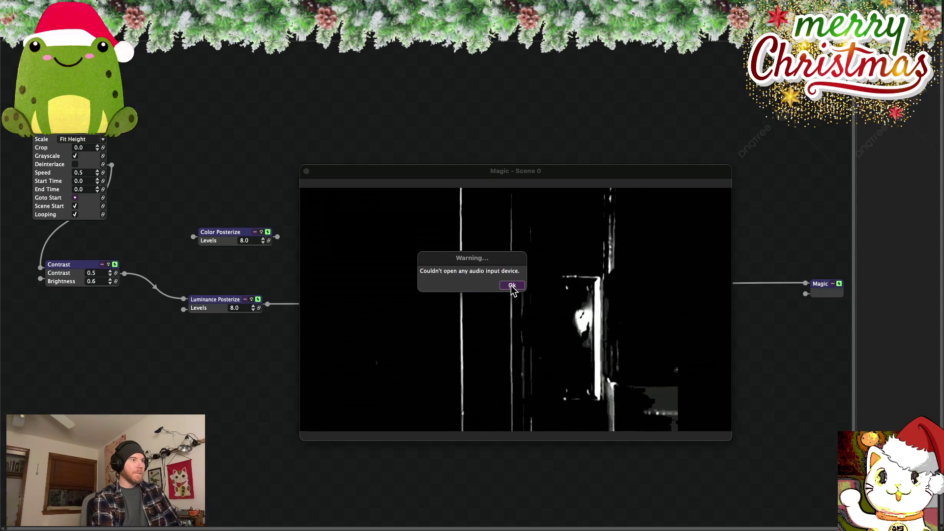
# Dismiss the audio input warning and load the Skip Tracer FX Test Edit video into the movie node
pyautogui.click(512, 285)
pyautogui.click(78, 130)
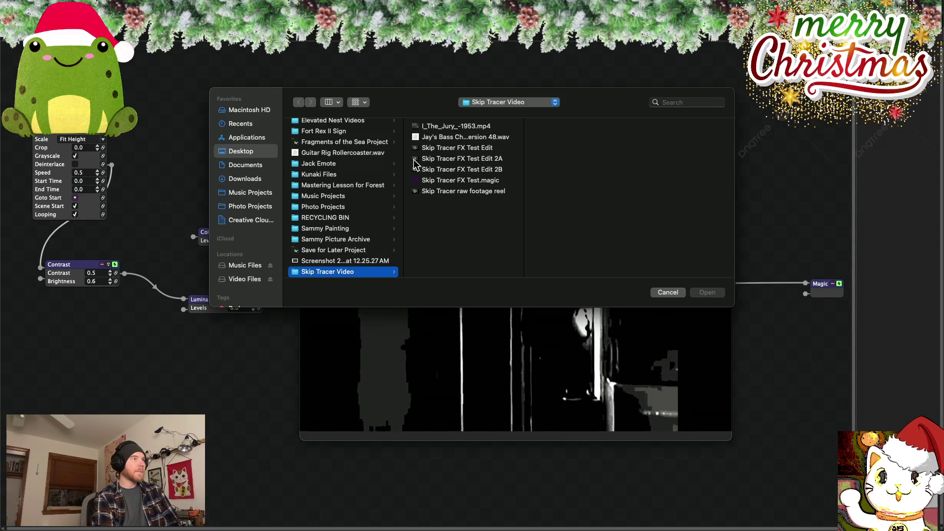
pyautogui.click(468, 149)
pyautogui.click(707, 292)
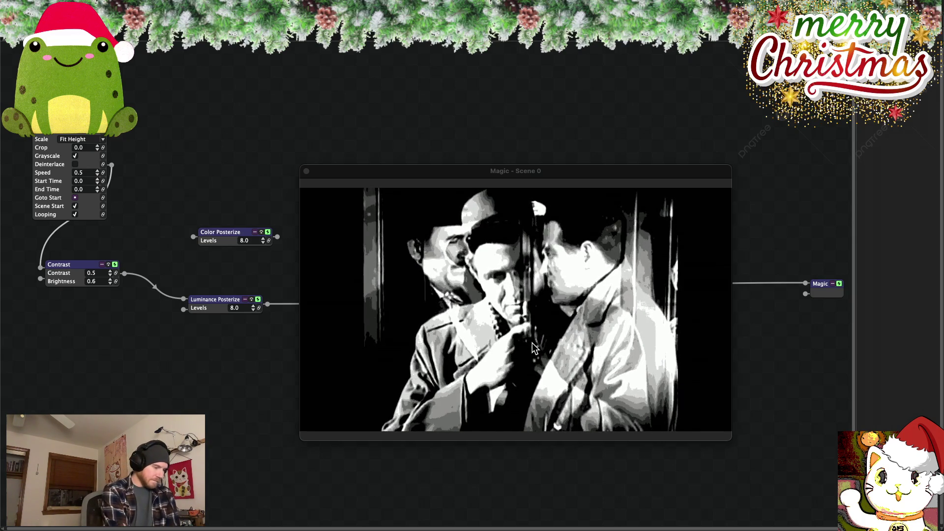
# Make the Magic - Scene 0 posterized output window fill the screen
pyautogui.doubleClick(535, 348)
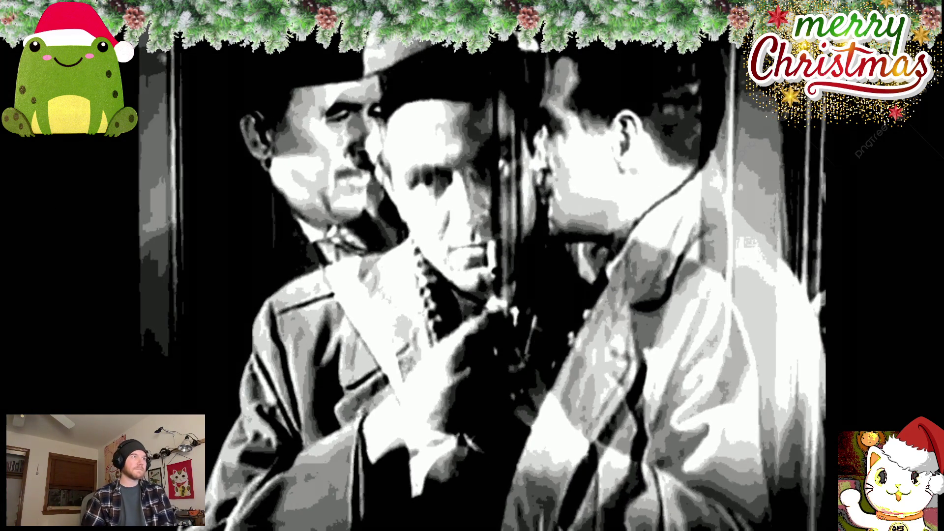